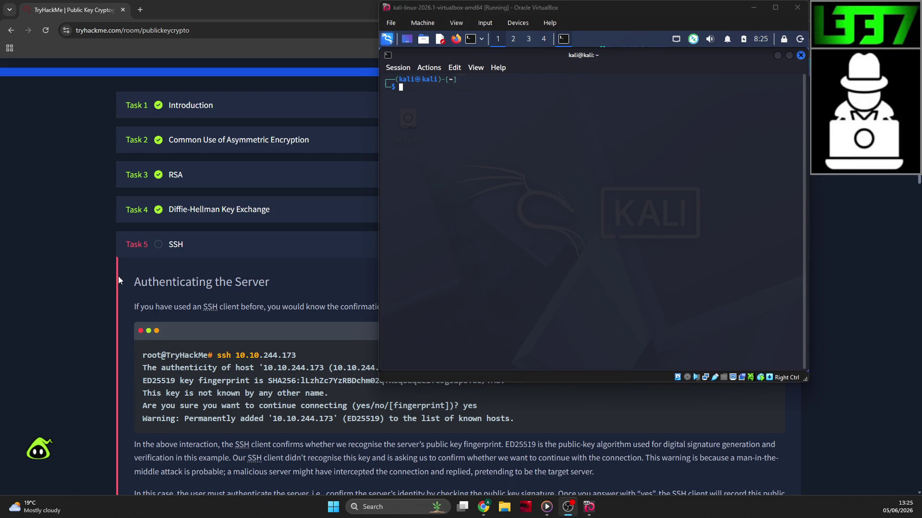
Switch from VirtualBox to the Public Key Crypto room in Chrome and scroll into Task 5 SSH.
left_click(55, 252)
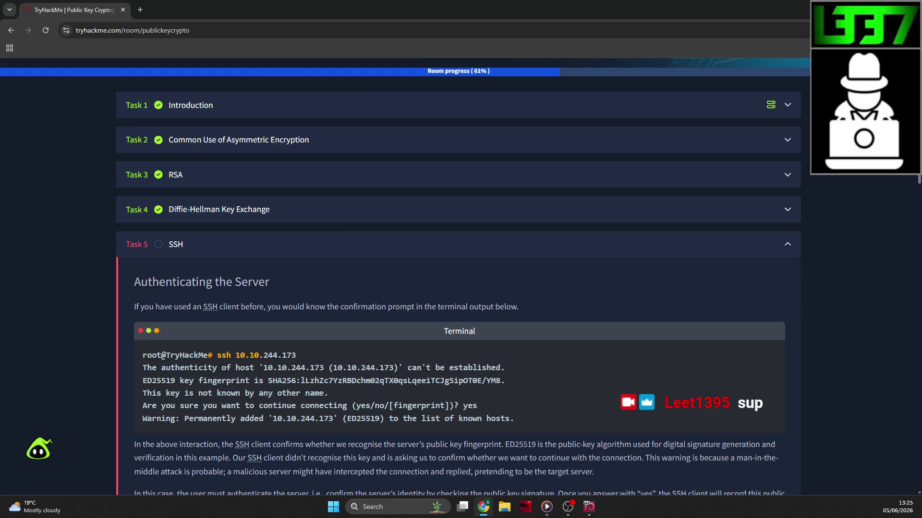
key("alt+Tab")
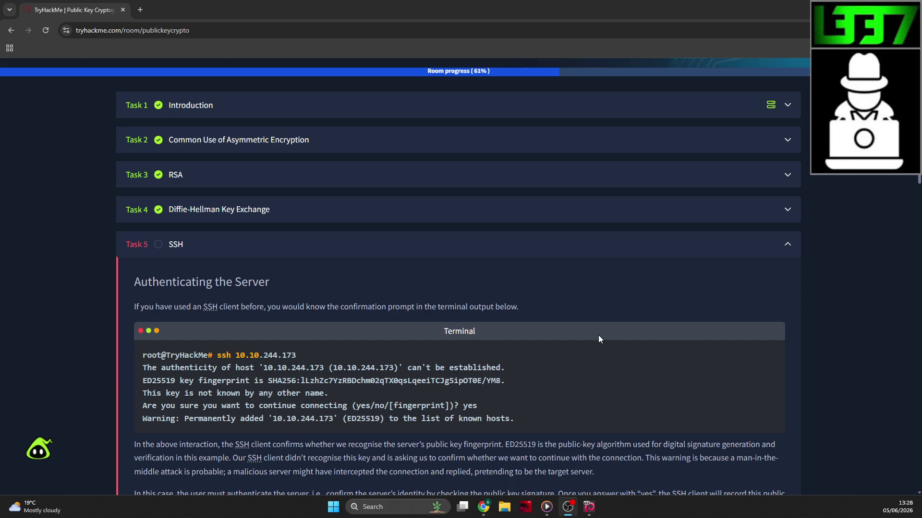
scroll(453, 282, "down", 2)
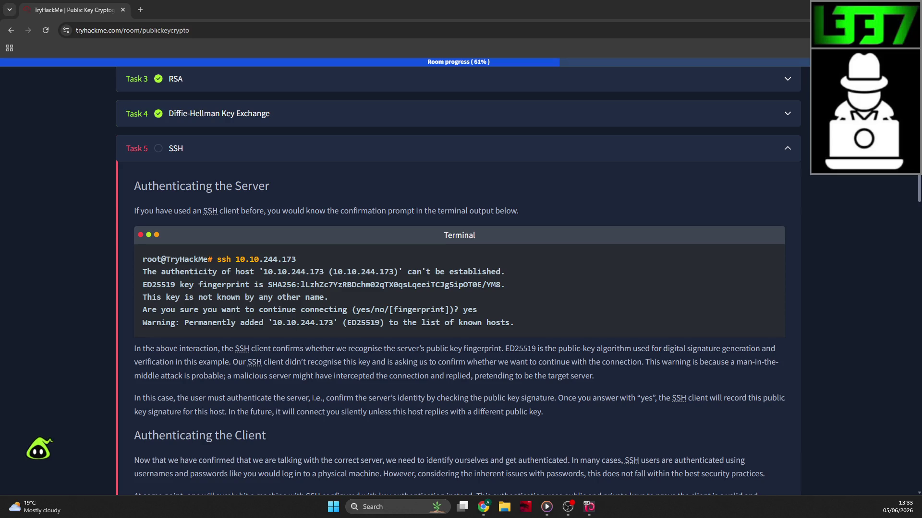
Scroll down through Task 5's SSH server-authentication reading, then back up to the room header.
scroll(298, 299, "down", 2)
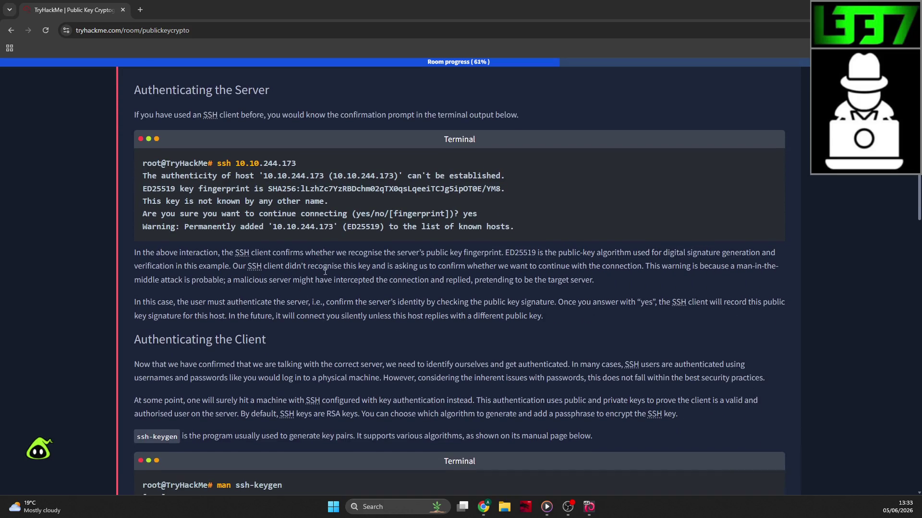
scroll(307, 288, "up", 2)
scroll(319, 278, "down", 1)
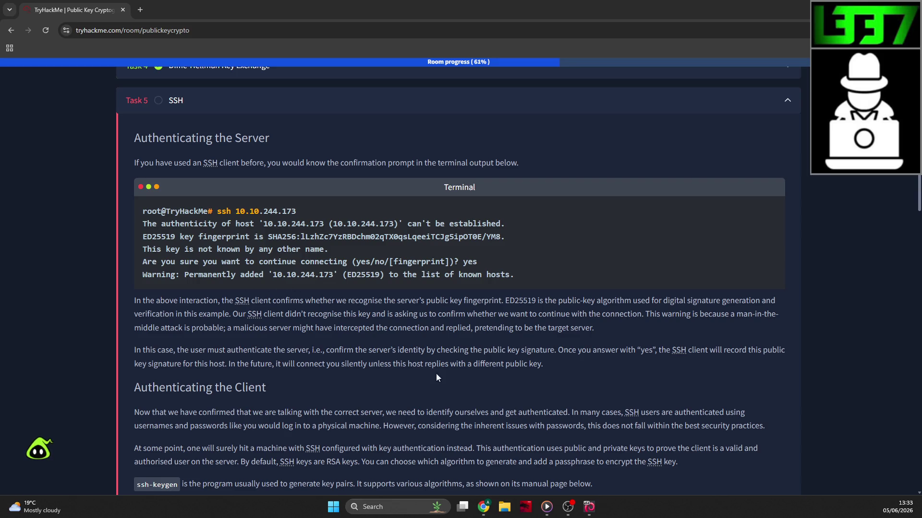
scroll(400, 339, "down", 2)
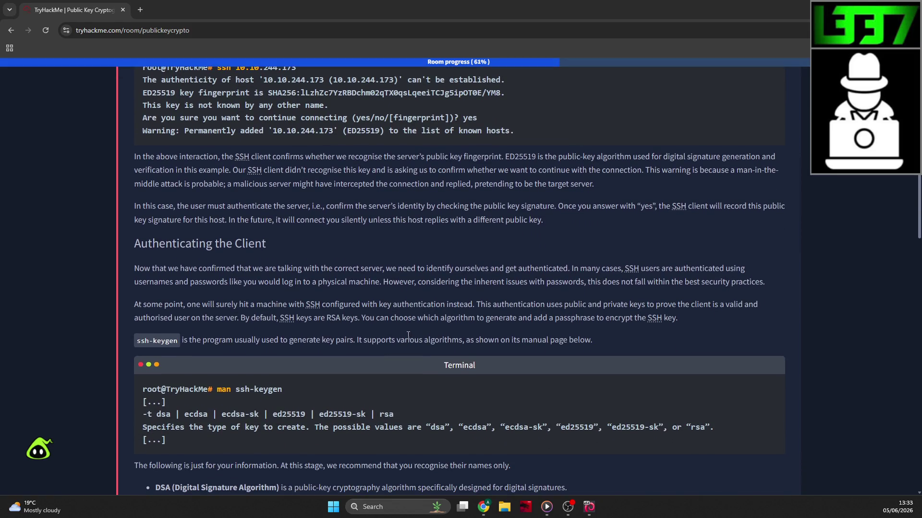
scroll(408, 335, "up", 1)
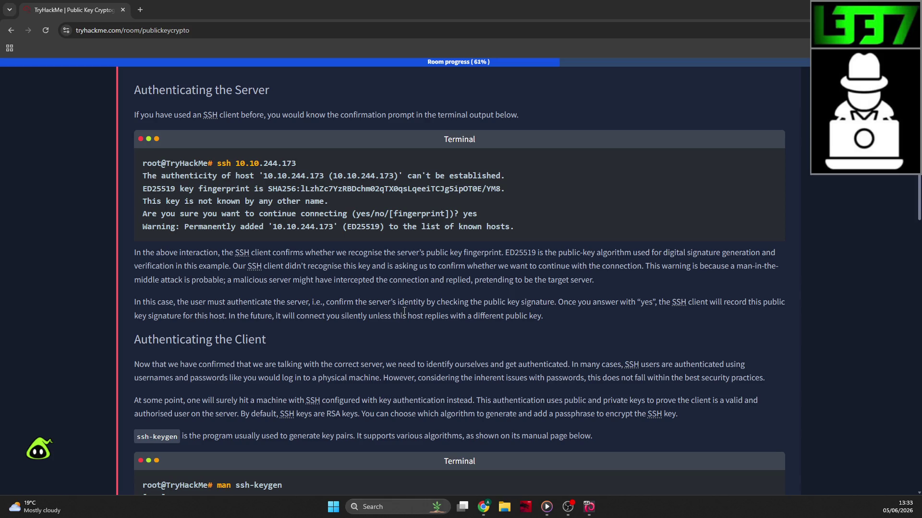
scroll(404, 315, "up", 1)
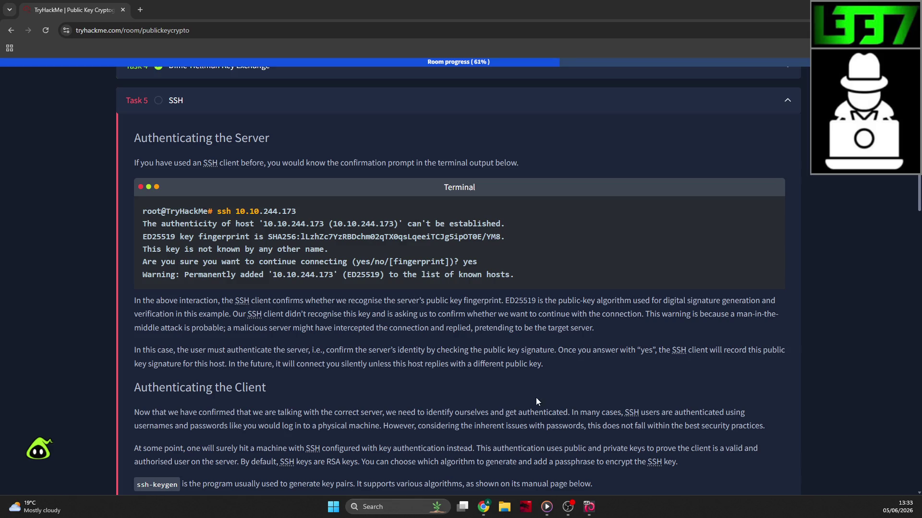
scroll(453, 345, "up", 5)
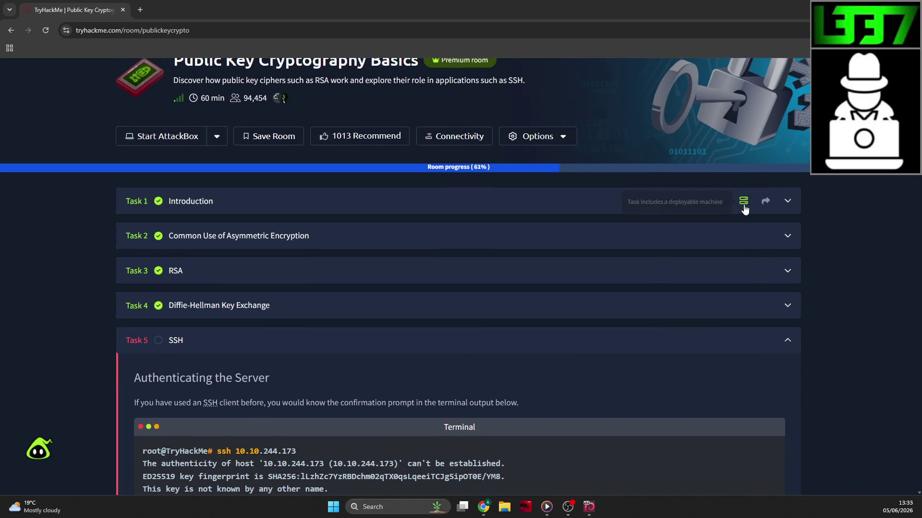
Scroll down to the Task 5 question and back up to the top of the room.
scroll(636, 365, "down", 9)
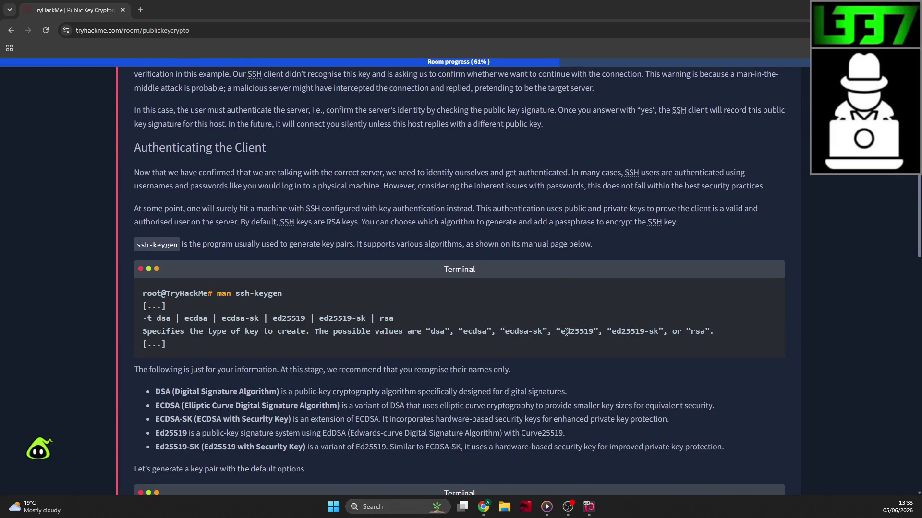
scroll(536, 320, "down", 15)
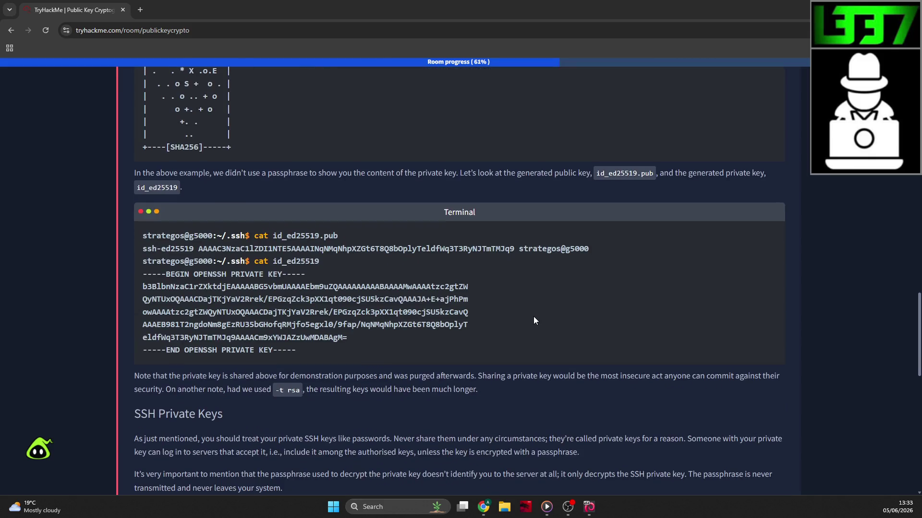
scroll(424, 272, "down", 11)
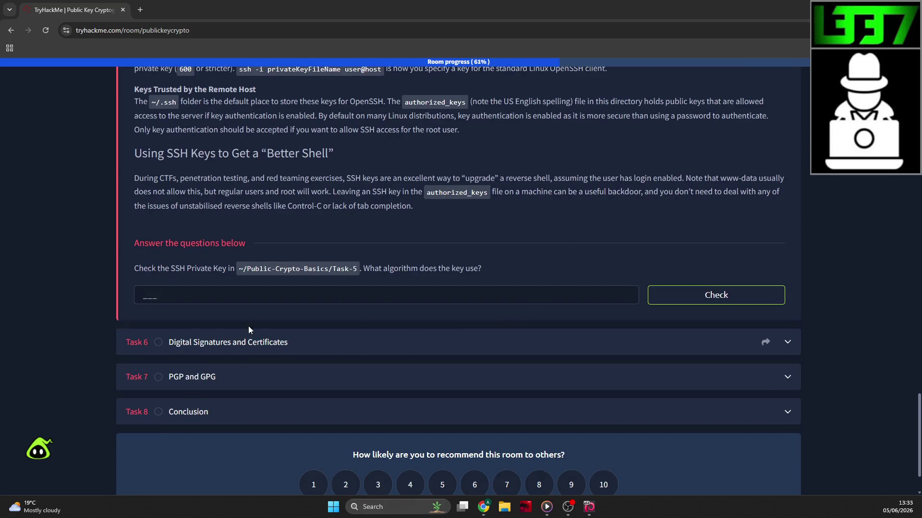
scroll(396, 323, "up", 5)
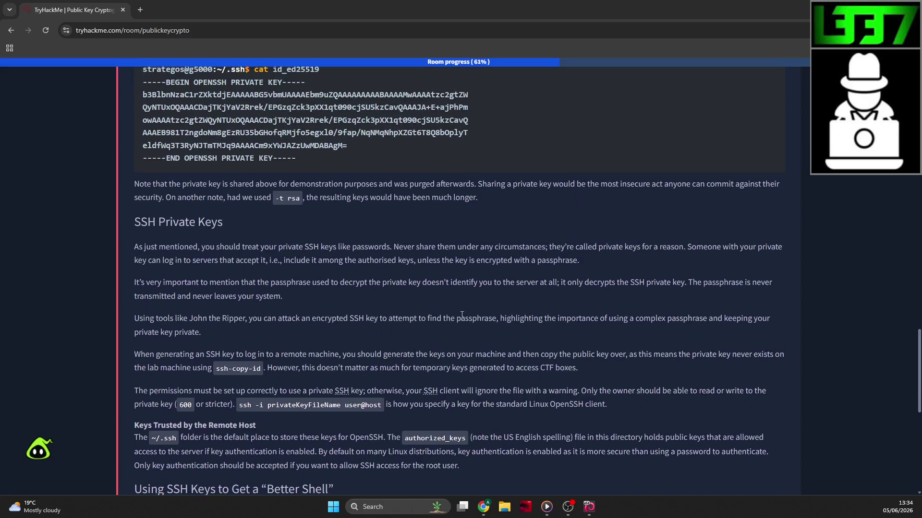
scroll(234, 359, "down", 3)
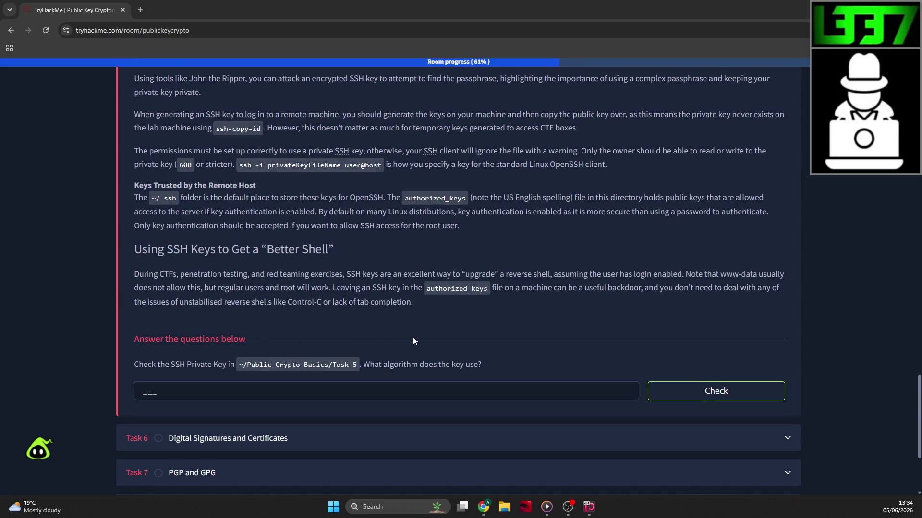
scroll(413, 335, "up", 20)
scroll(483, 349, "up", 15)
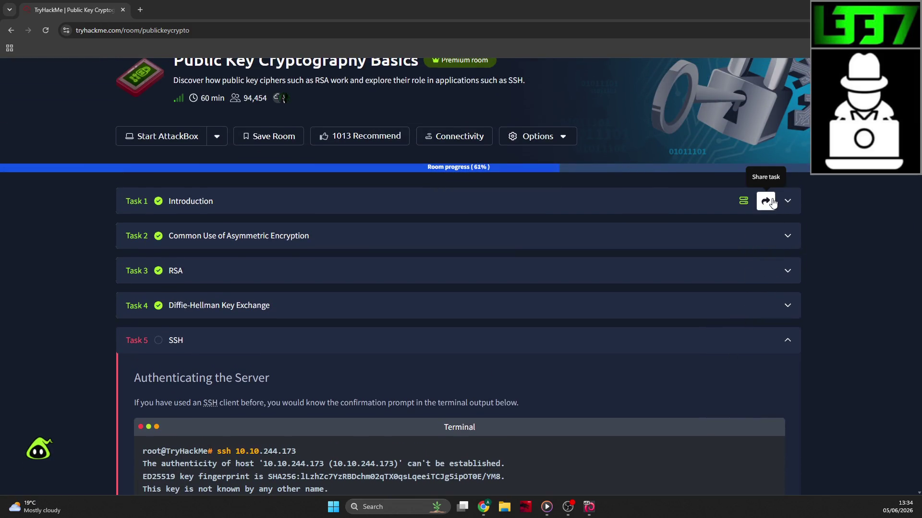
Expand the Task 1 Introduction and start the room's lab machine.
left_click(771, 201)
scroll(483, 262, "down", 10)
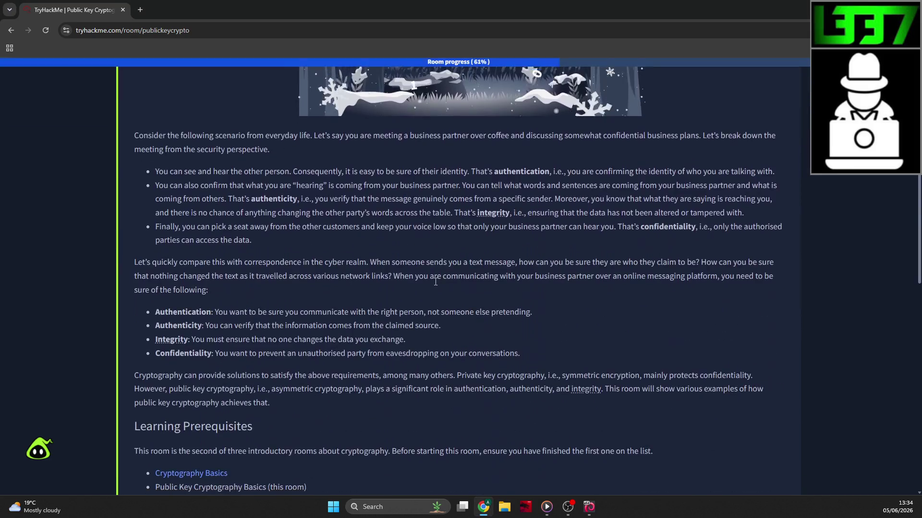
left_click(227, 337)
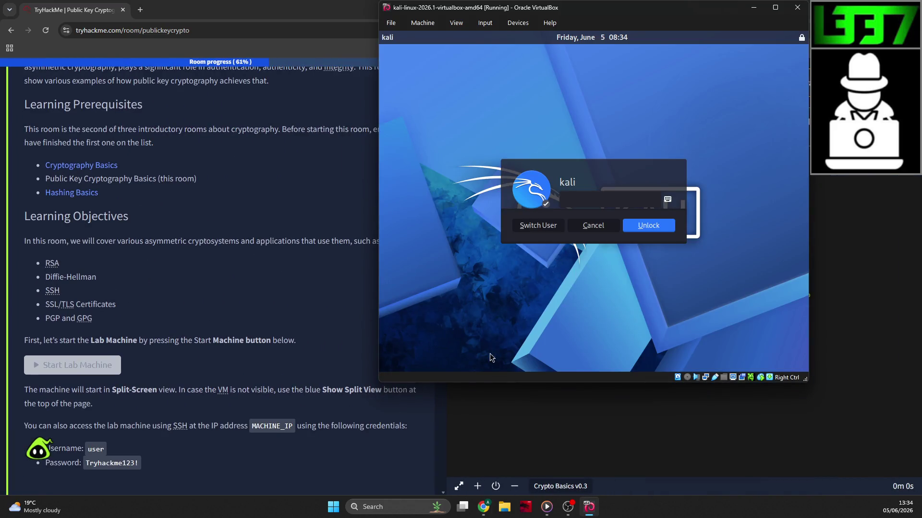
Unlock Kali with the login password and make the terminal window shorter.
type("password")
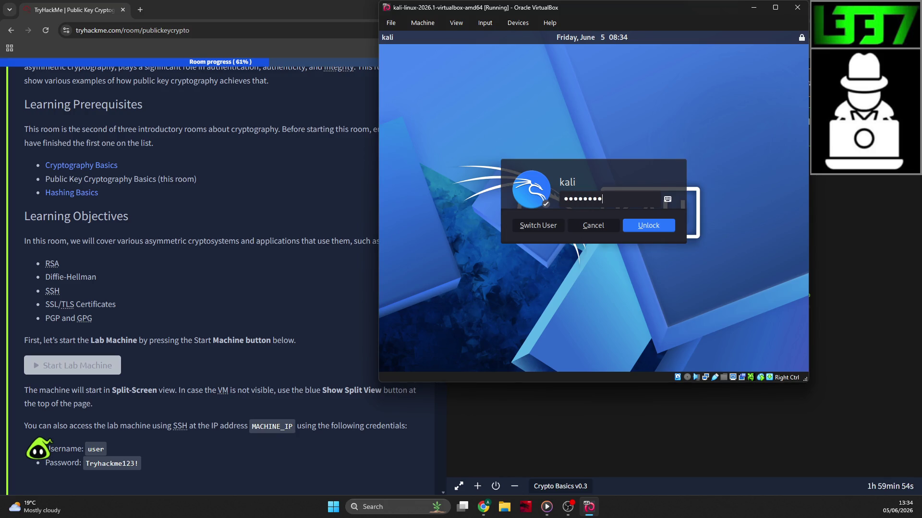
key("Return")
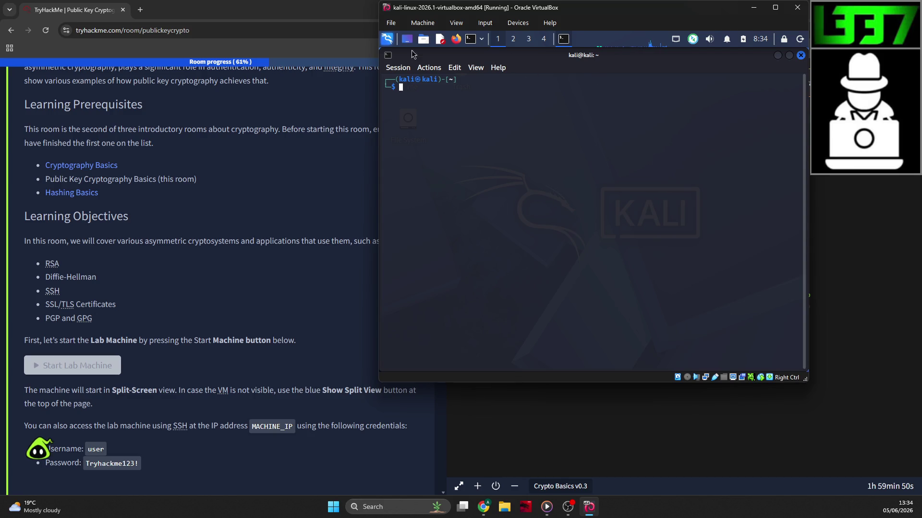
mouse_move(383, 51)
left_mouse_down()
mouse_move(383, 94)
mouse_move(537, 73)
left_mouse_up()
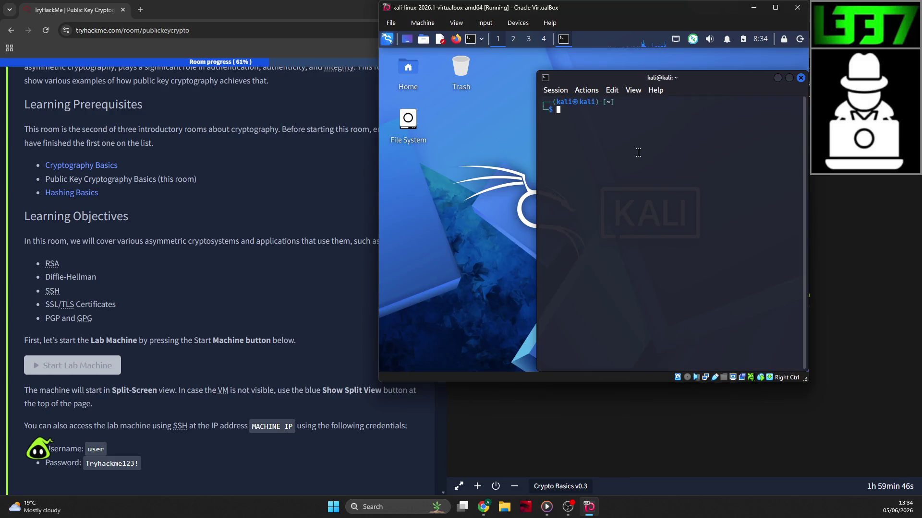
Change into the Downloads folder, clear the screen and list its files.
type("ls")
key("Return")
type("cd D")
key("Right")
key("BackSpace")
key("BackSpace")
key("BackSpace")
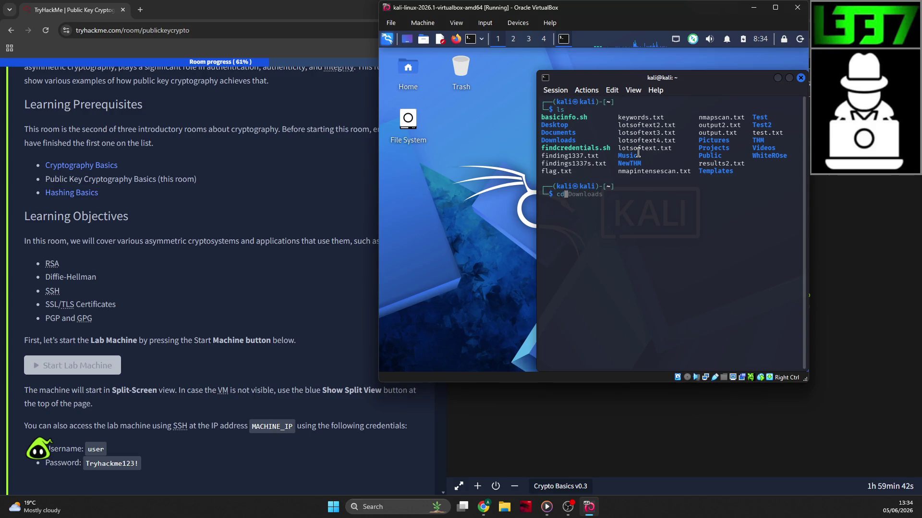
key("BackSpace")
type("d Downloads")
key("Return")
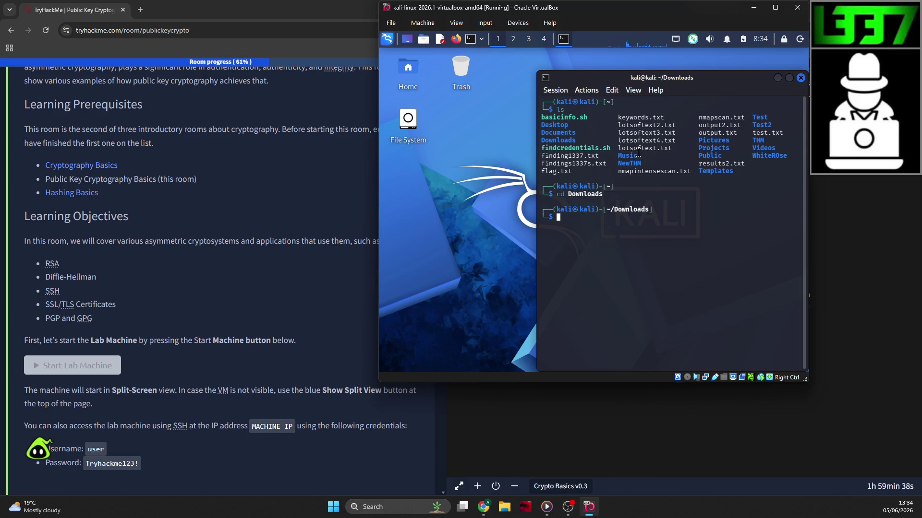
type("clear")
key("Return")
type("ls")
key("Return")
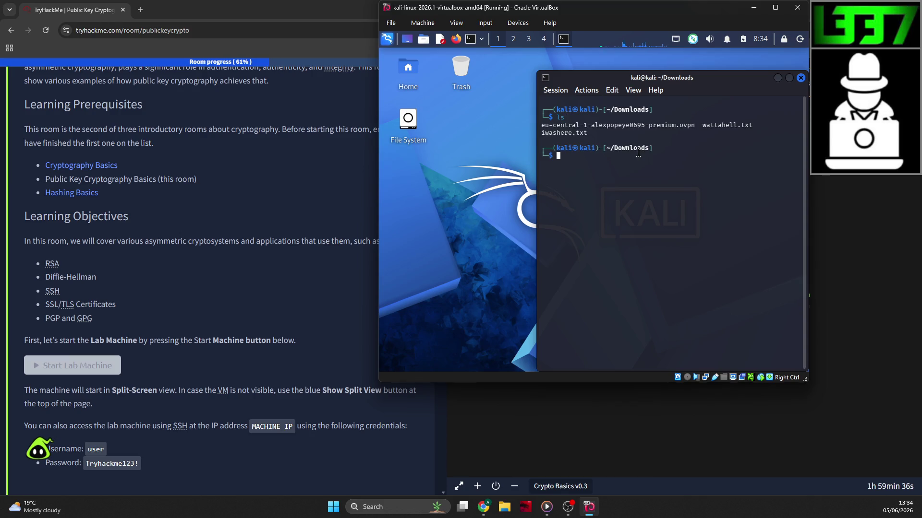
Connect to TryHackMe with sudo openvpn on the eu .ovpn config, then minimize the log terminal.
type("sudo openvpn eu")
key("Tab")
key("Return")
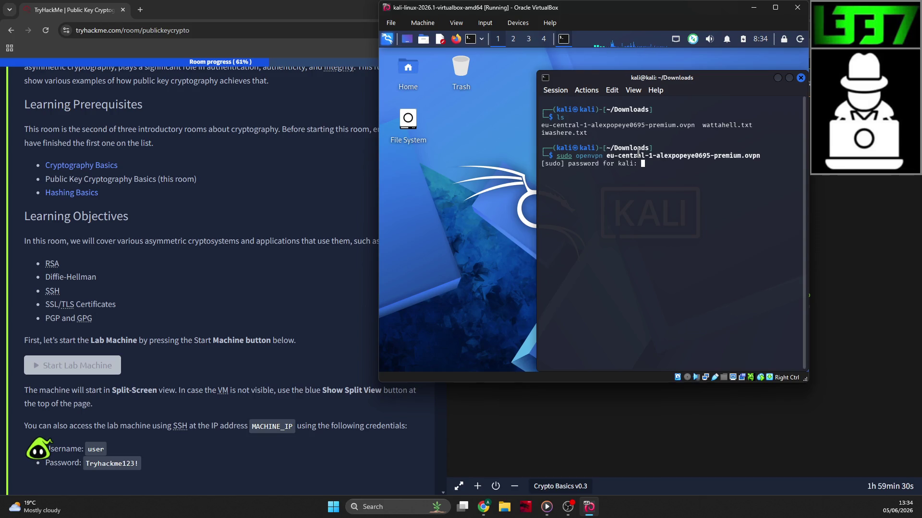
key("Return")
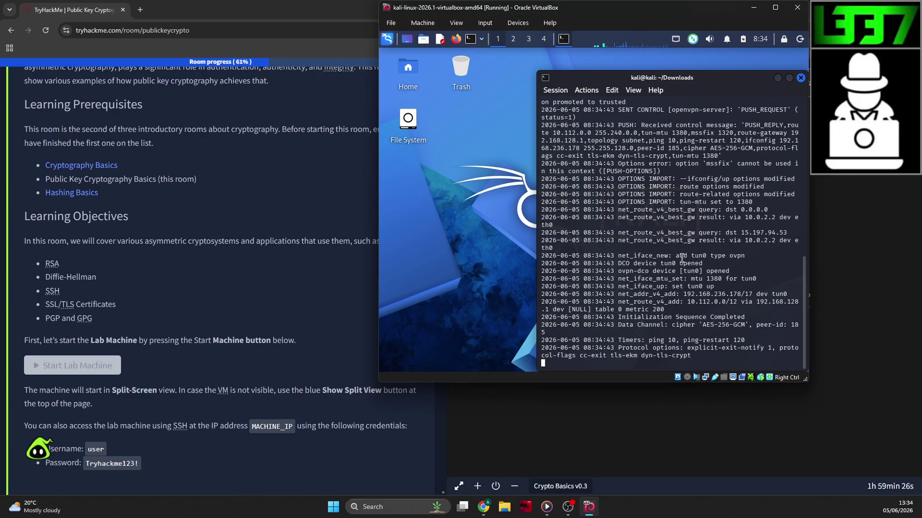
mouse_move(757, 318)
left_mouse_down()
mouse_move(534, 294)
mouse_move(538, 318)
left_mouse_up()
left_click(779, 80)
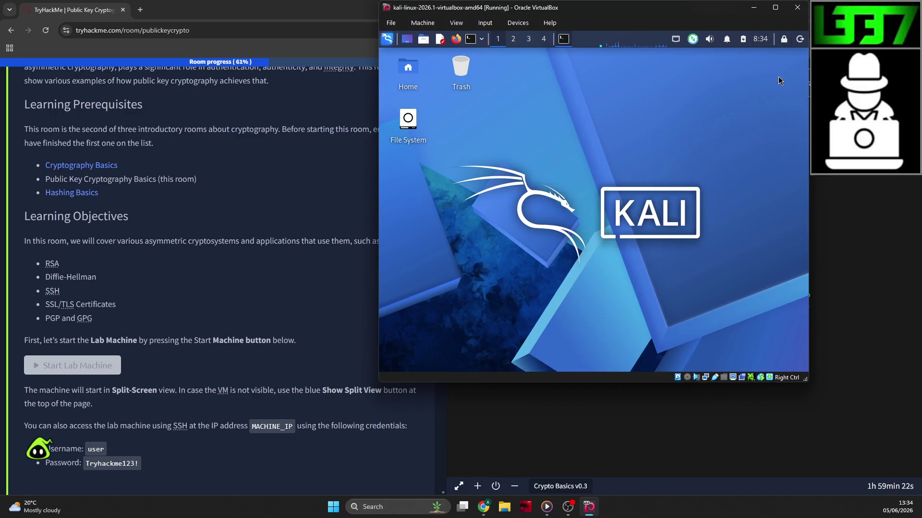
Open a new Kali terminal and copy the target IP 10.114.154.193 from Target Machine Information.
left_click(470, 39)
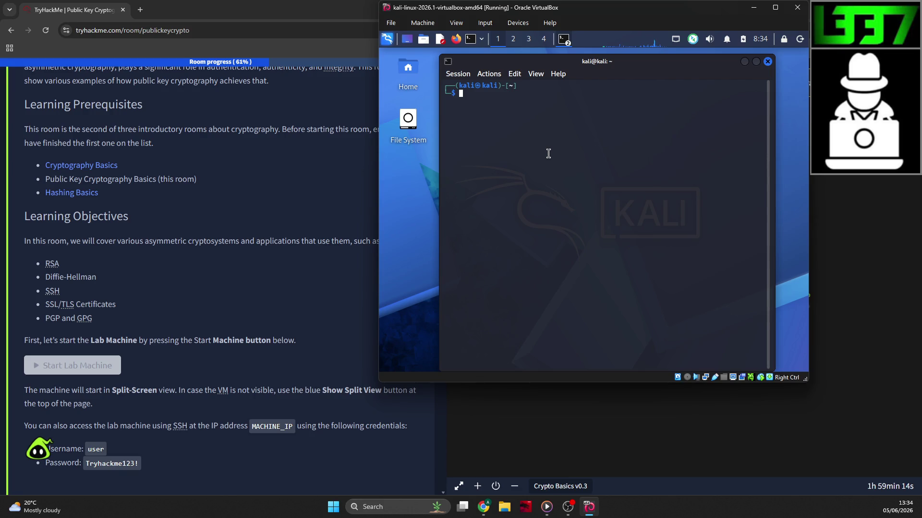
left_click(339, 186)
scroll(339, 186, "up", 15)
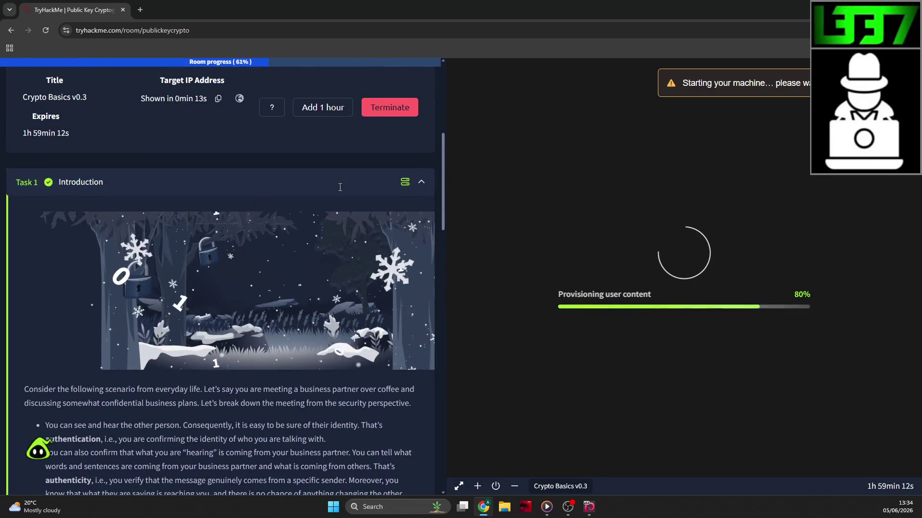
scroll(339, 186, "up", 2)
key("alt+Tab")
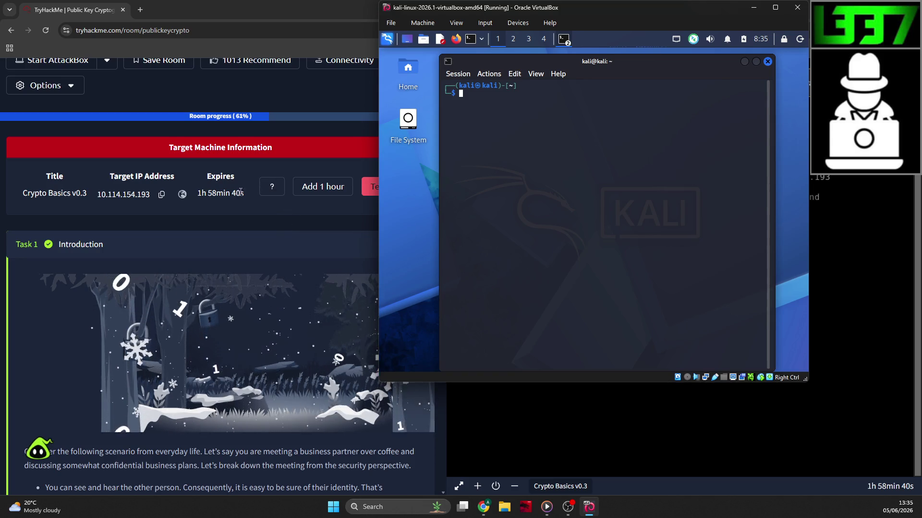
left_click(162, 194)
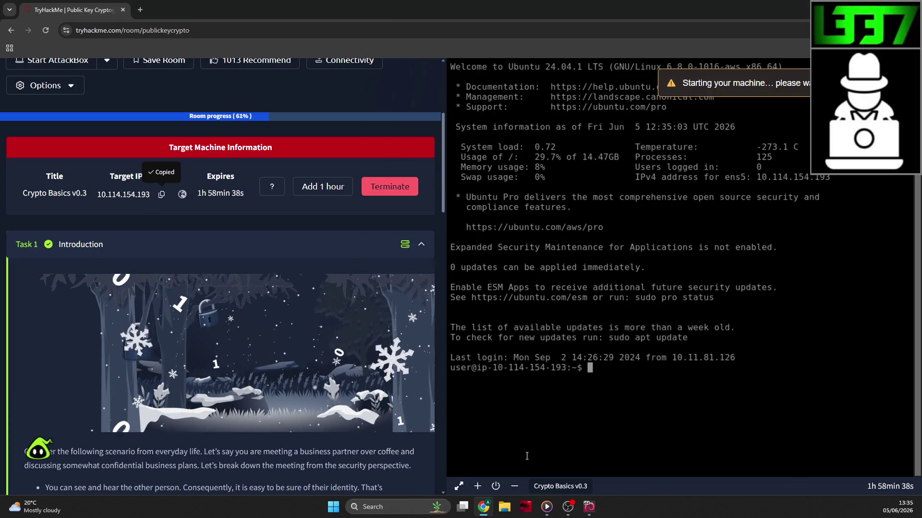
Close the split view, ping 10.114.154.193 from Kali, stop it, and clear the terminal.
left_click(514, 486)
key("alt+Tab")
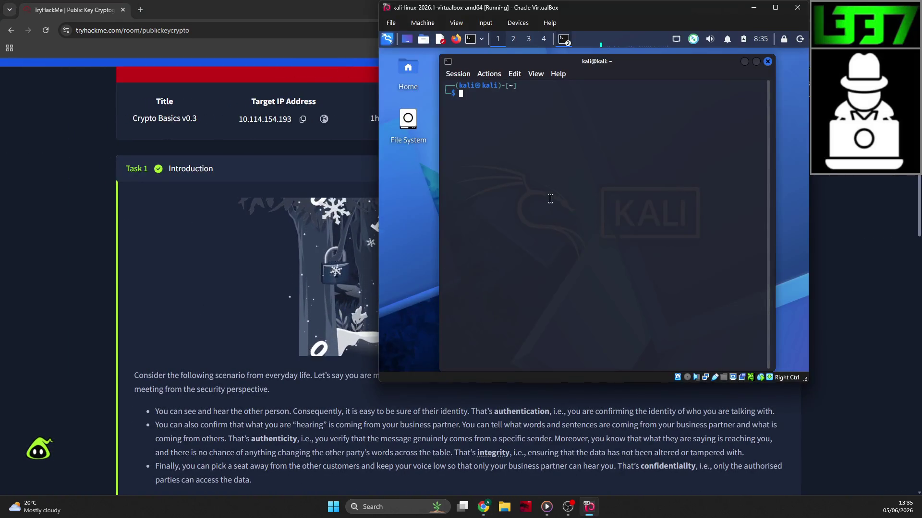
type("ping")
key("ctrl+shift+v")
key("Return")
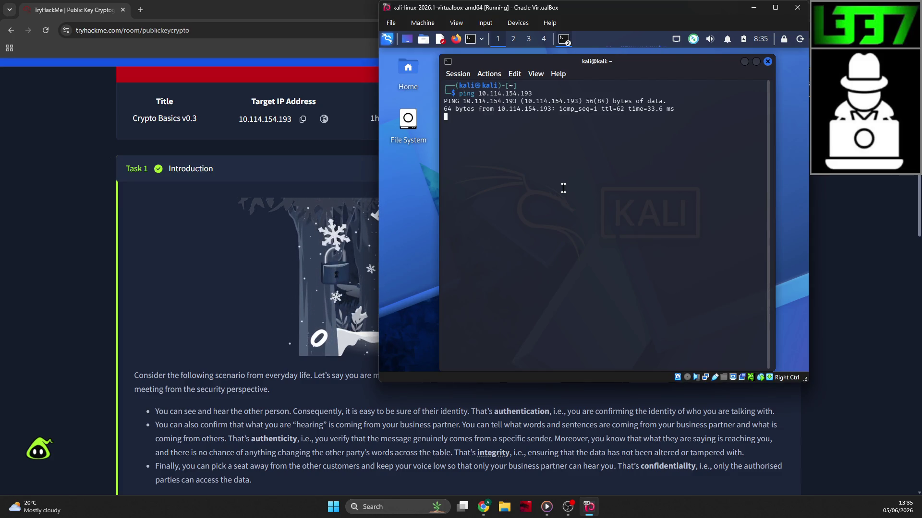
key("ctrl+c")
type("clear")
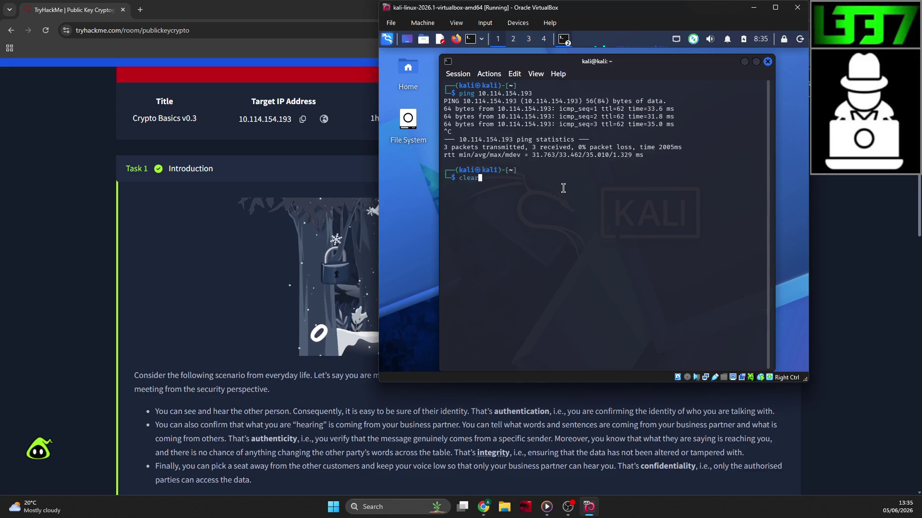
key("Return")
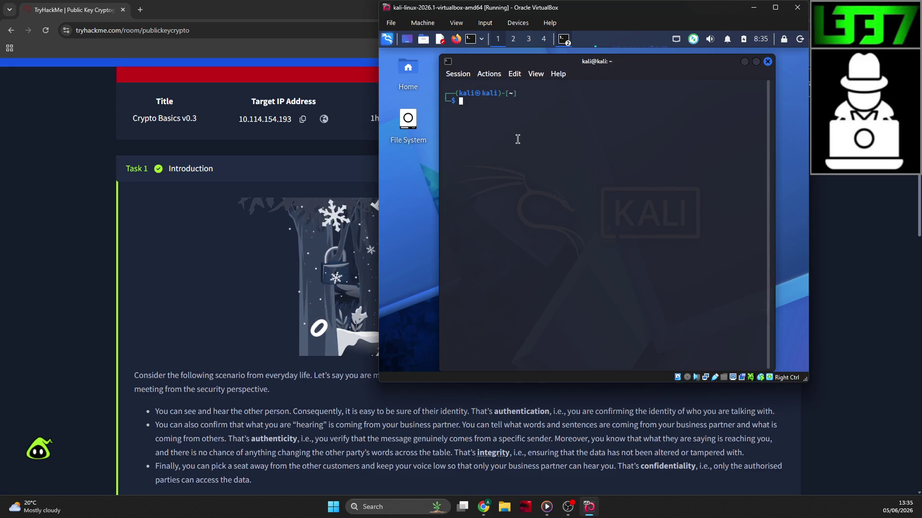
Begin typing 'sudo ssh user' in Kali, glancing at the room page in between.
type("sudi")
key("BackSpace")
type("o ssh user")
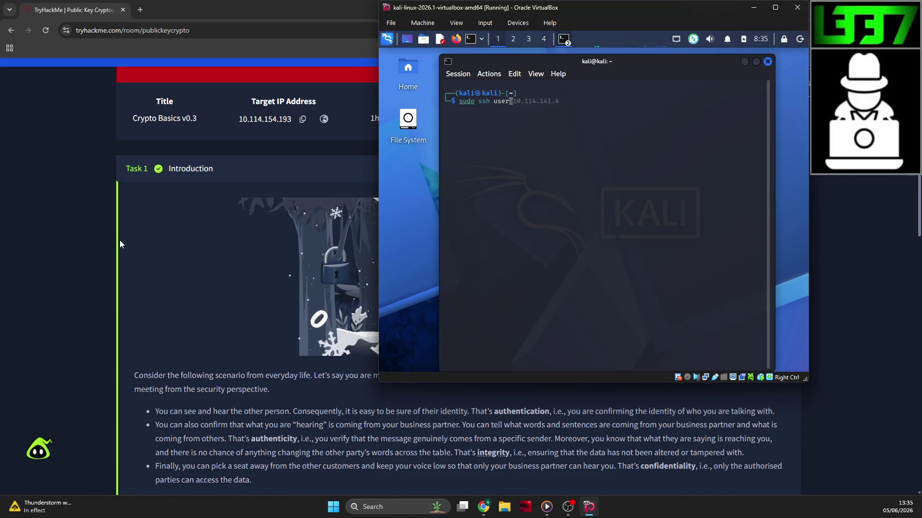
left_click(122, 237)
scroll(141, 259, "down", 15)
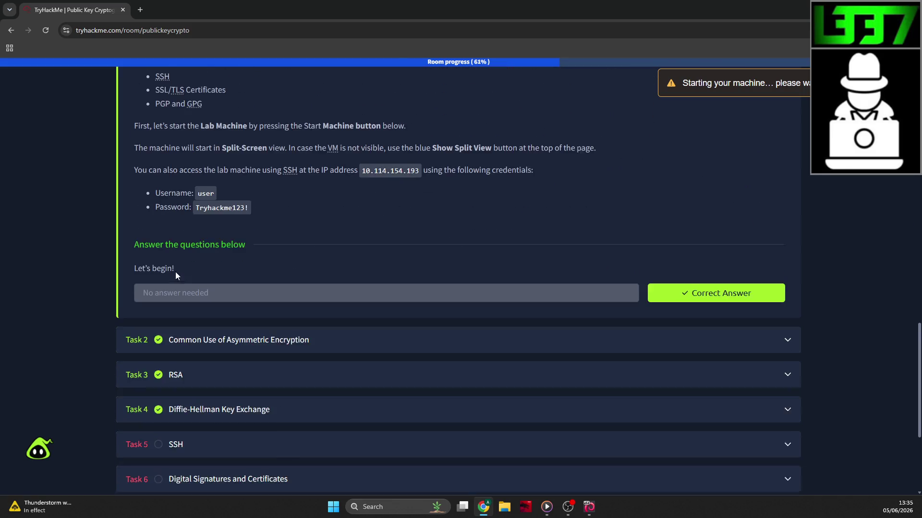
scroll(174, 271, "up", 2)
key("alt+Tab")
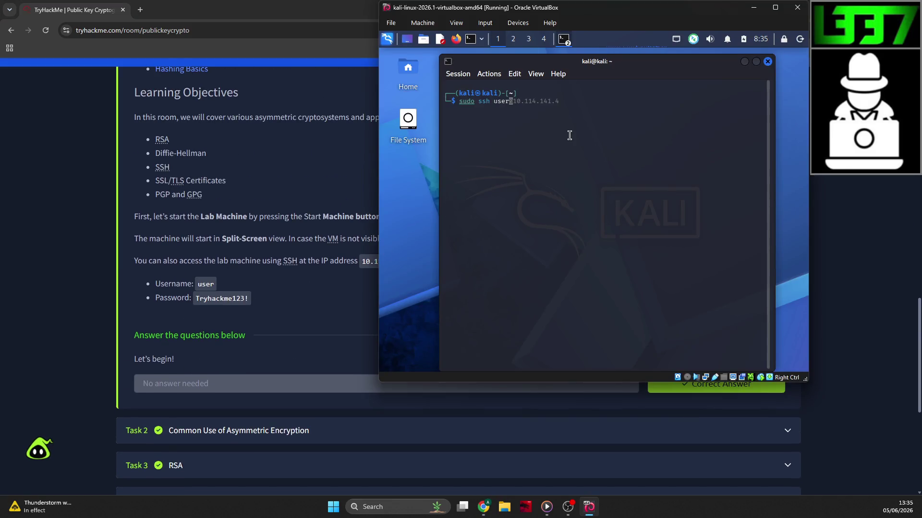
type("@")
type("10.114.154.193")
key("Return")
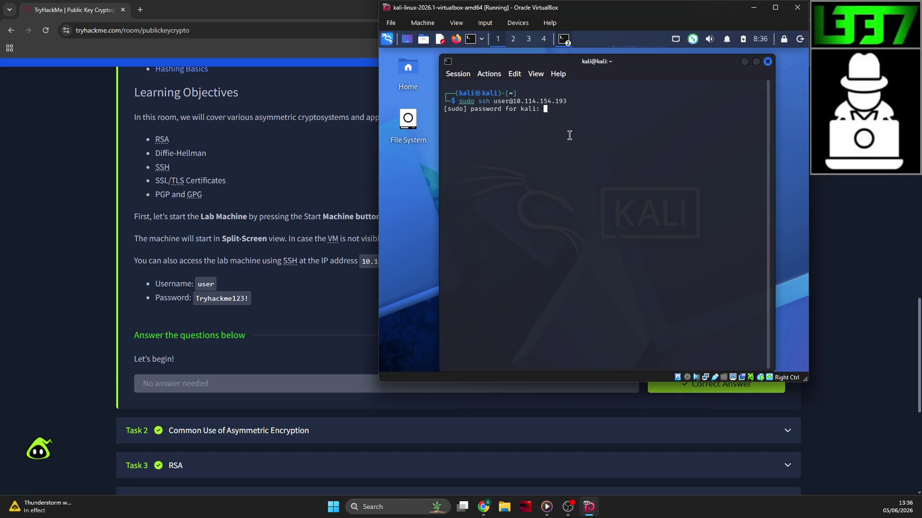
key("Return")
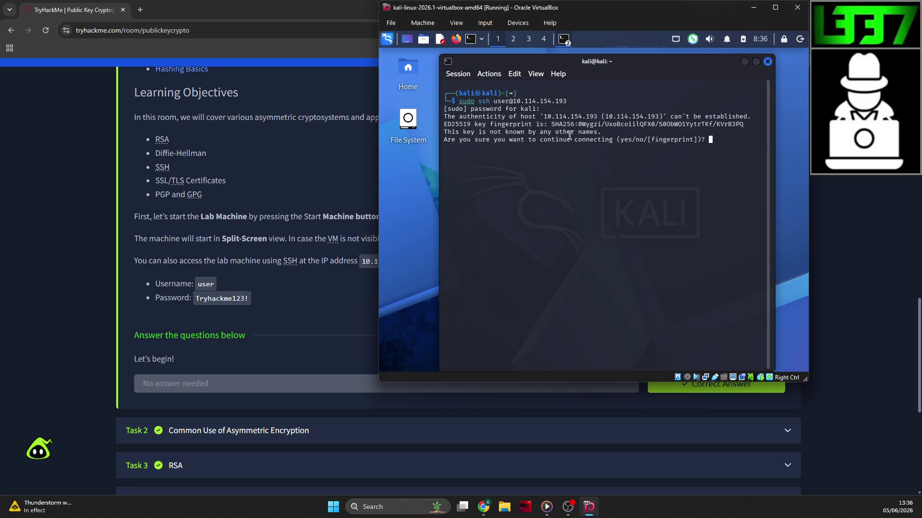
type("yes")
key("Return")
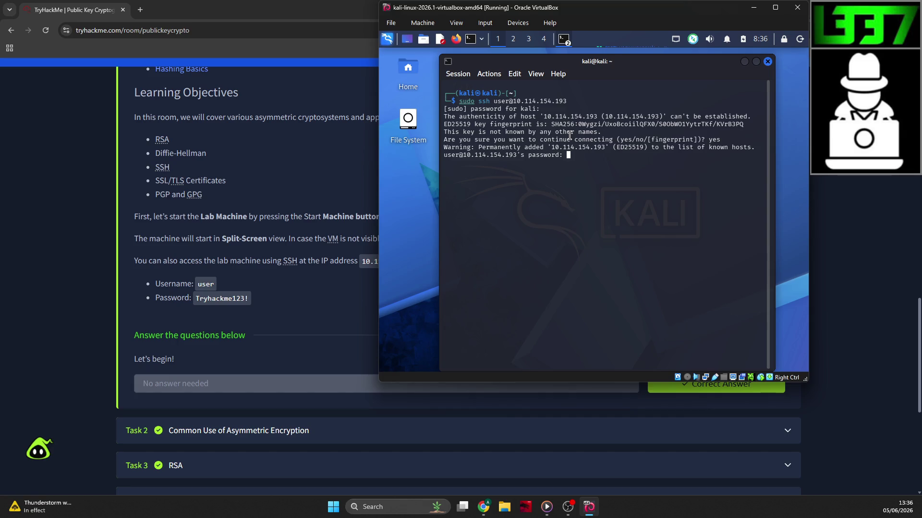
key("Return")
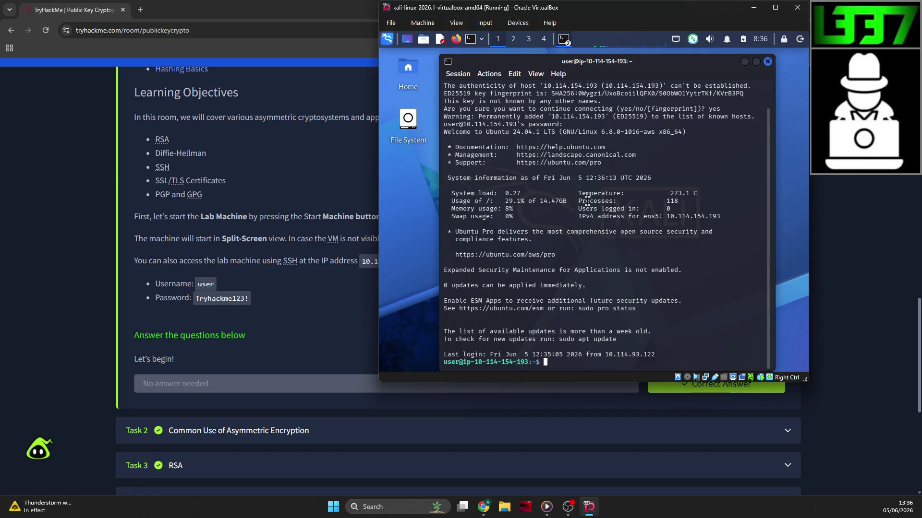
type("clear")
key("Return")
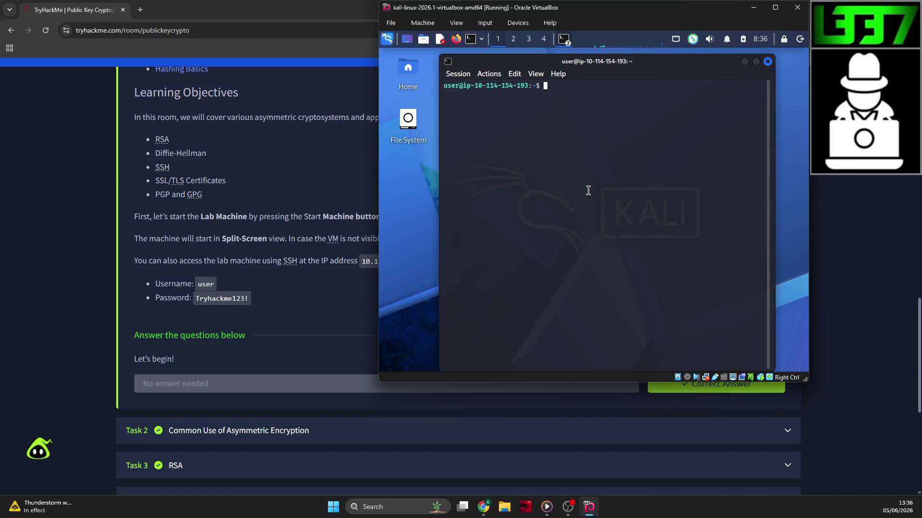
left_click(304, 201)
scroll(326, 225, "down", 4)
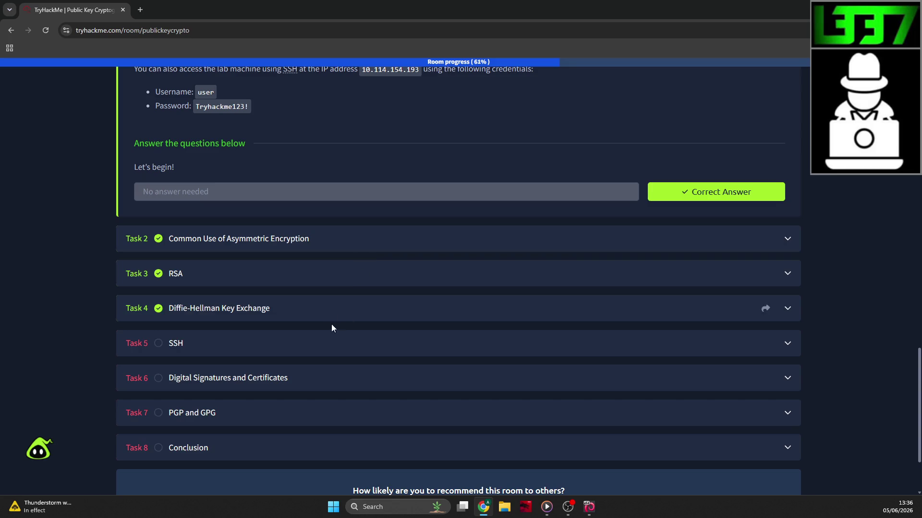
Expand Task 5 SSH and scroll through its server and client authentication text.
left_click(327, 351)
scroll(393, 273, "down", 6)
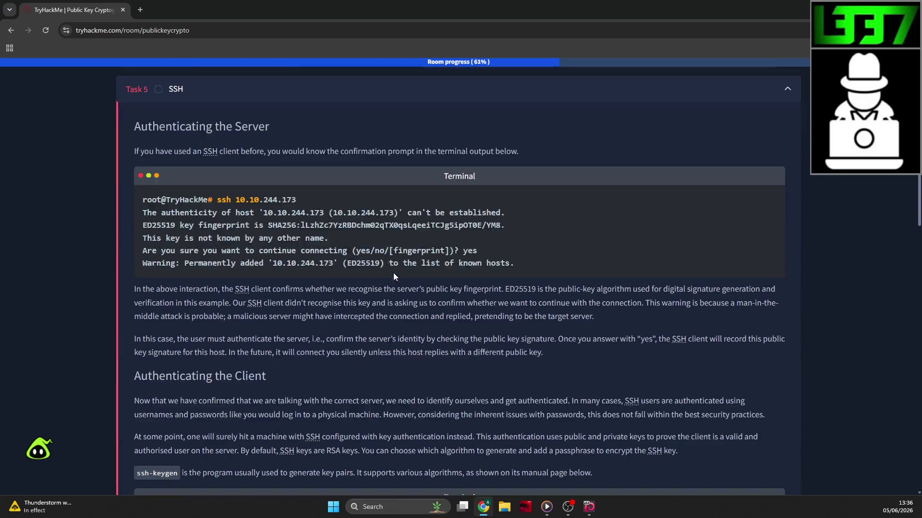
scroll(338, 267, "up", 2)
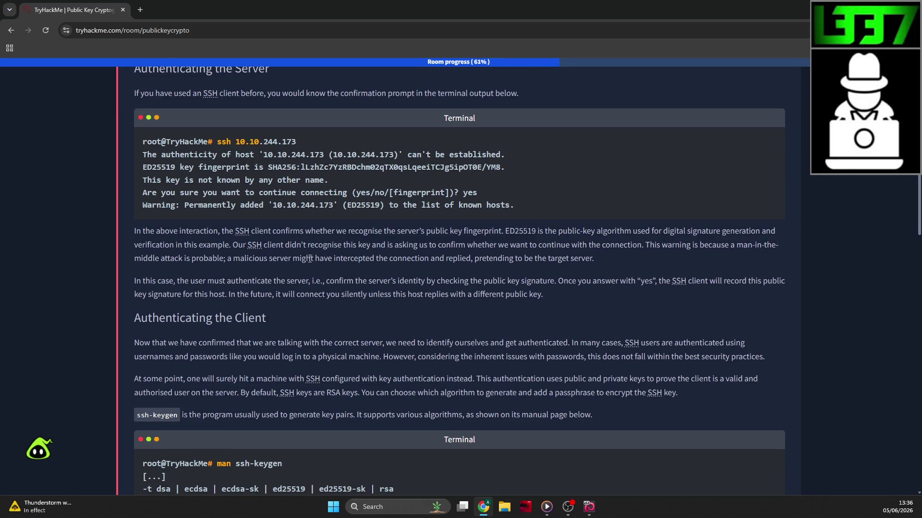
scroll(295, 258, "down", 1)
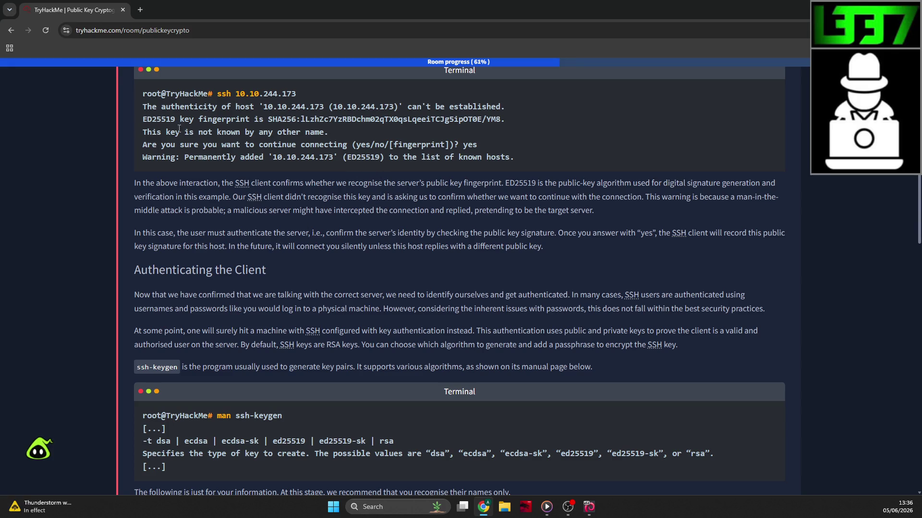
key("alt+Tab")
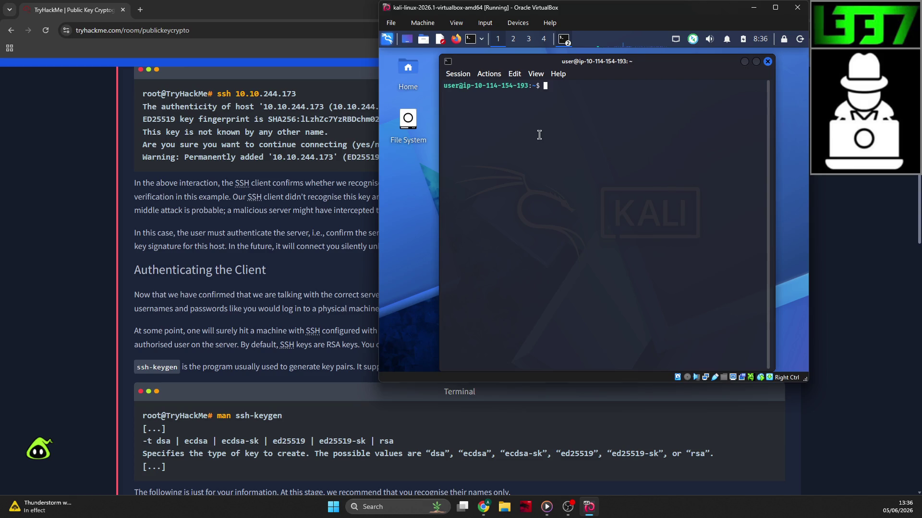
Log out of the SSH session and rerun the ssh command to 10.114.154.193 up to its password prompt.
type("logout")
key("Return")
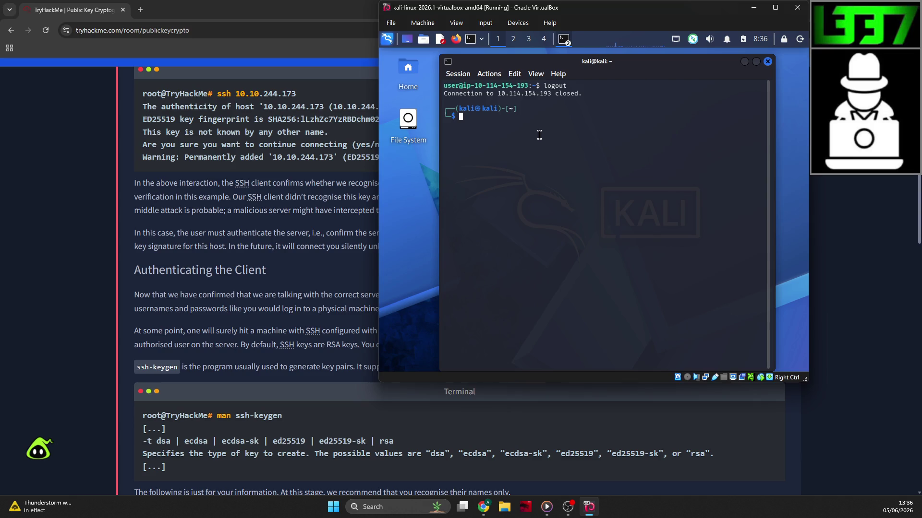
key("Up")
key("Return")
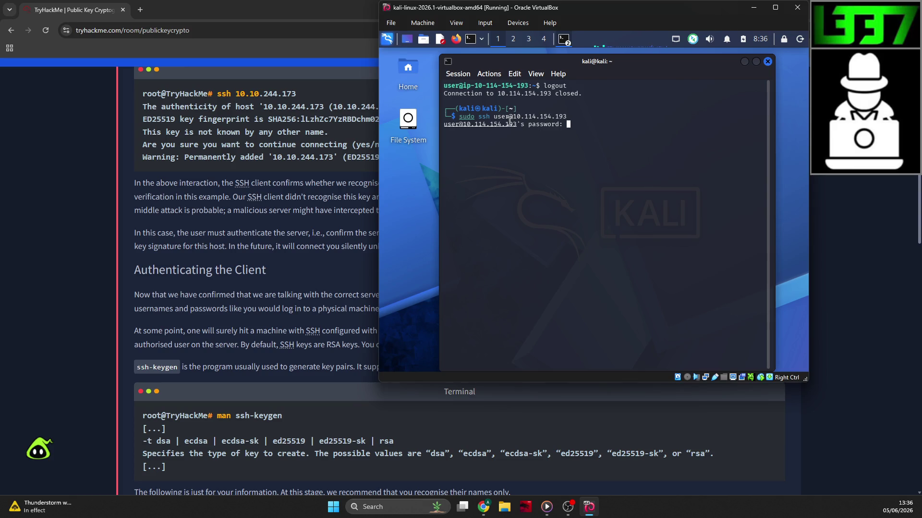
left_click(177, 184)
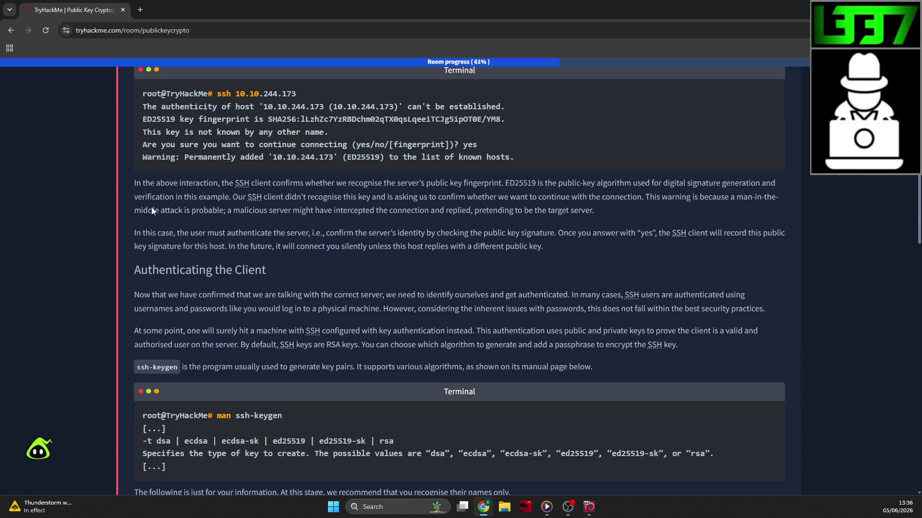
Highlight words in the server authentication paragraph, then clear the selection.
left_click_drag(409, 215, 549, 218)
left_click_drag(174, 232, 563, 237)
double_click(319, 233)
double_click(361, 233)
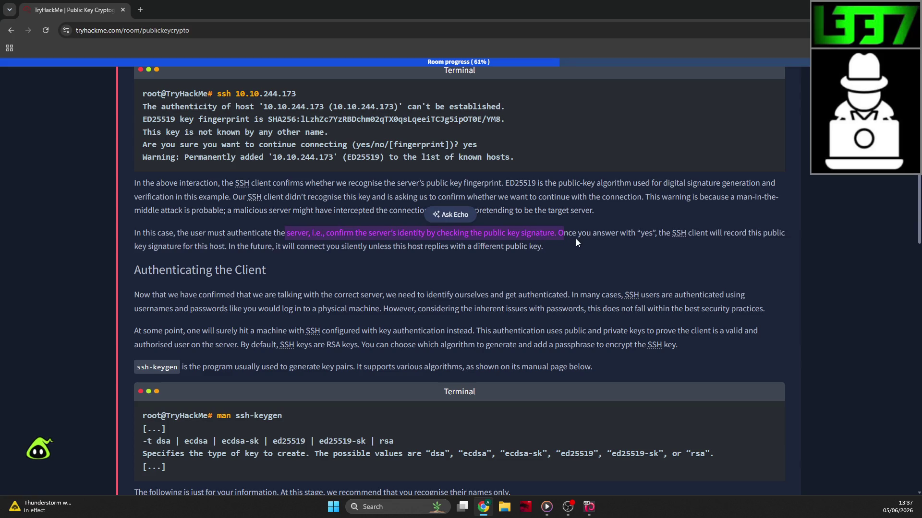
left_click(174, 246)
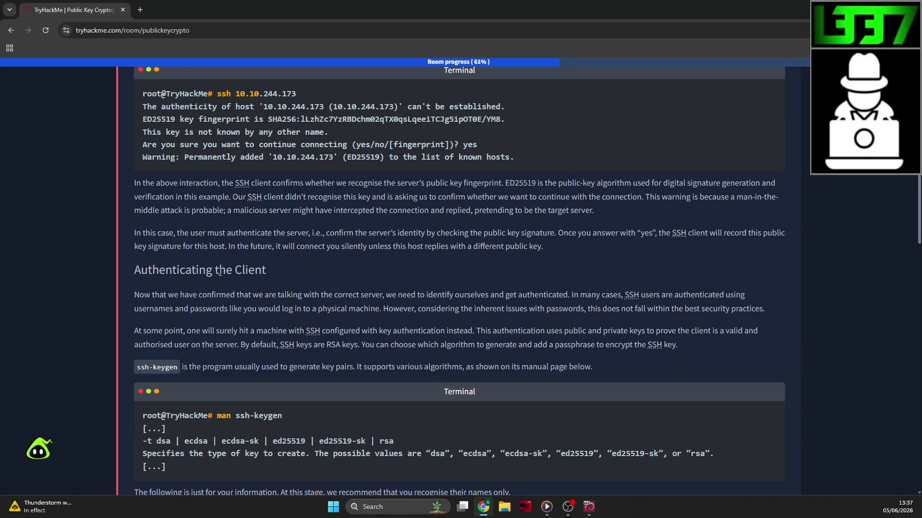
Scroll down to the ssh-keygen DSA, ECDSA and Ed25519 key list and start a screen snip.
scroll(220, 273, "down", 1)
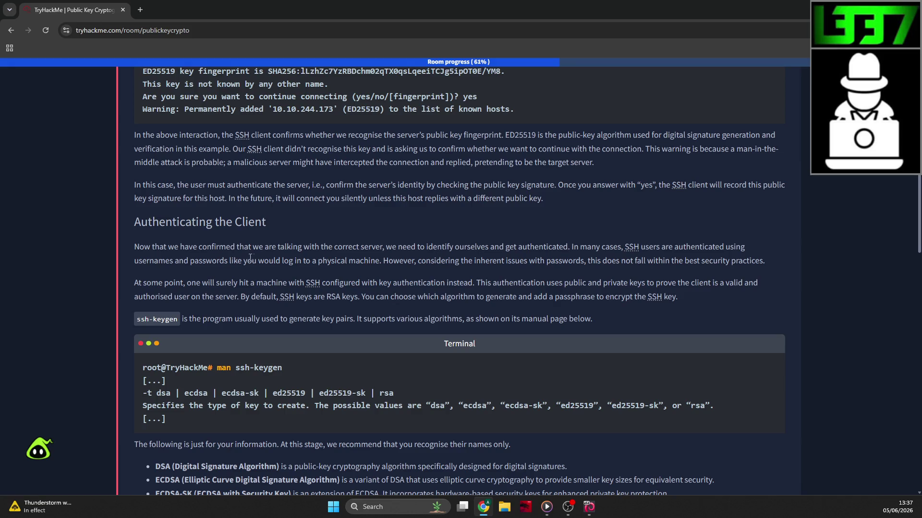
scroll(355, 258, "down", 1)
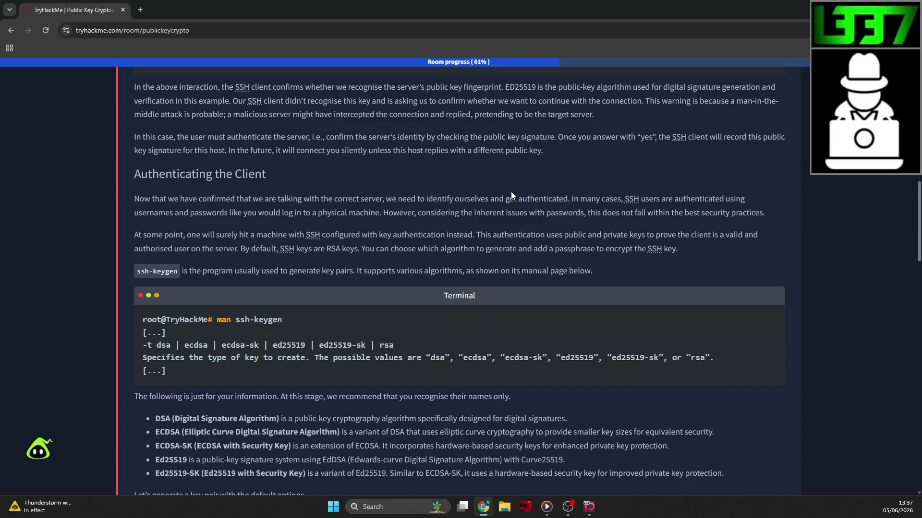
key("super+shift+s")
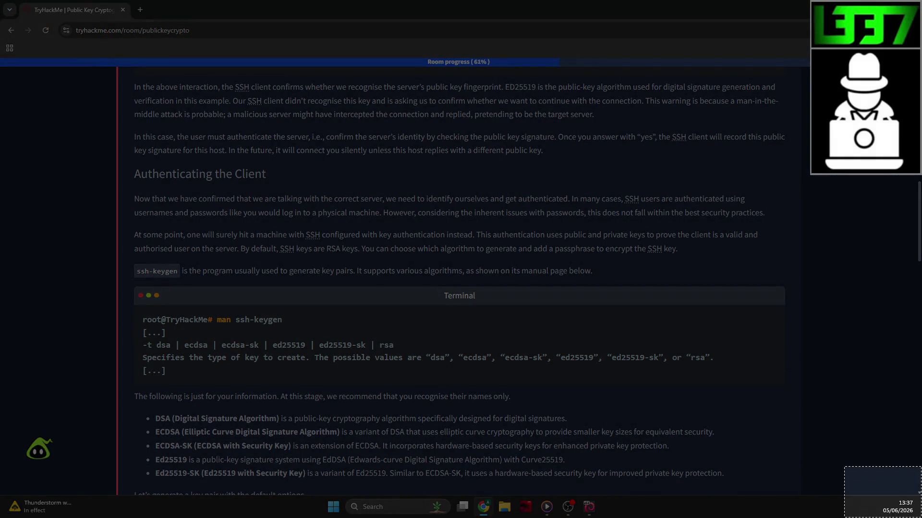
Move the Snipping Tool capture aside to reveal the page, then close it.
key("Escape")
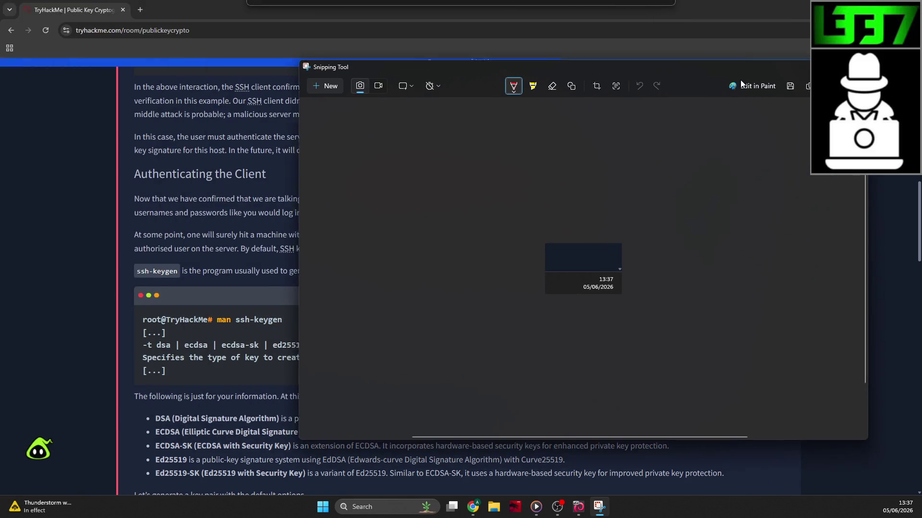
scroll(576, 264, "up", 2, "ctrl")
mouse_move(578, 46)
left_mouse_down()
mouse_move(614, 68)
mouse_move(653, 131)
mouse_move(632, 134)
mouse_move(641, 125)
left_mouse_up()
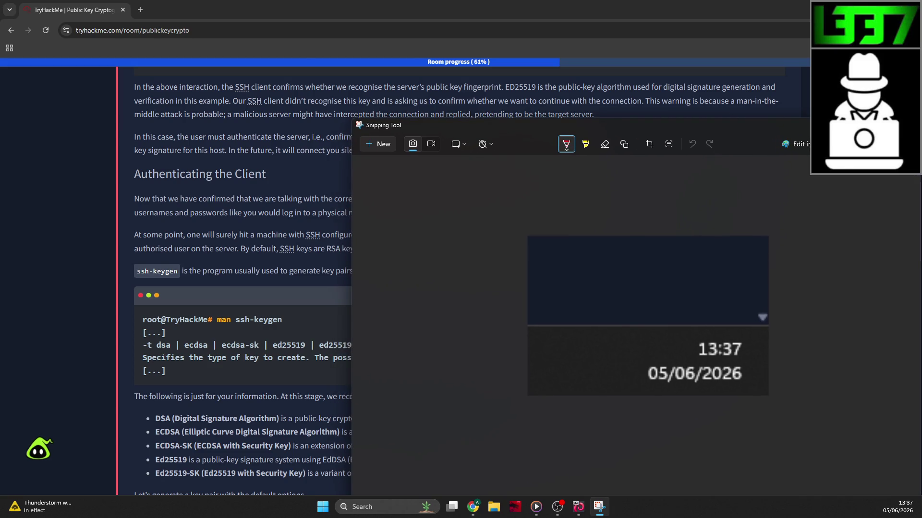
key("alt+F4")
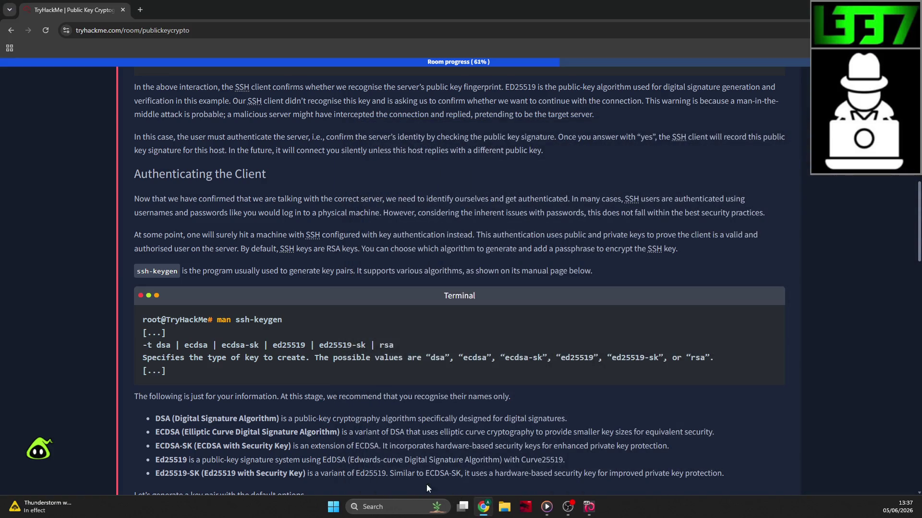
Launch Magnifier by searching 'mag' in Windows search.
key("super")
type("zo")
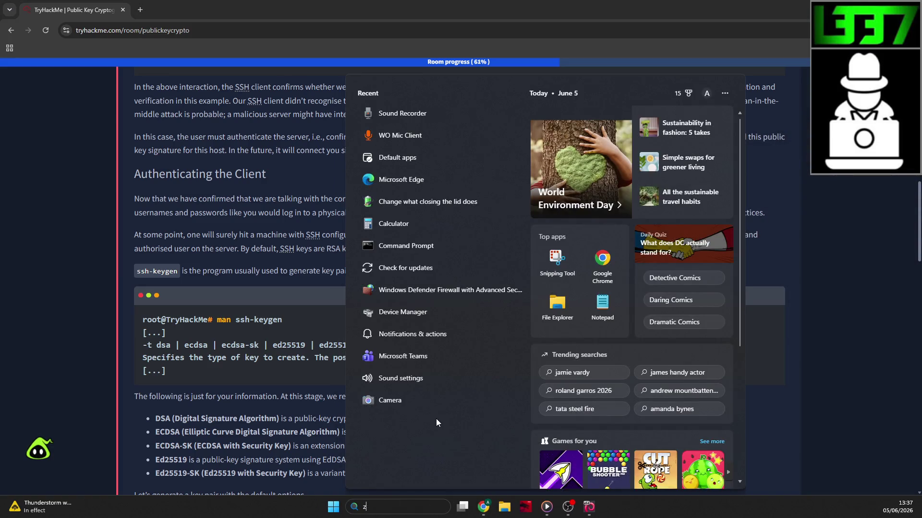
key("BackSpace")
key("BackSpace")
type("mag")
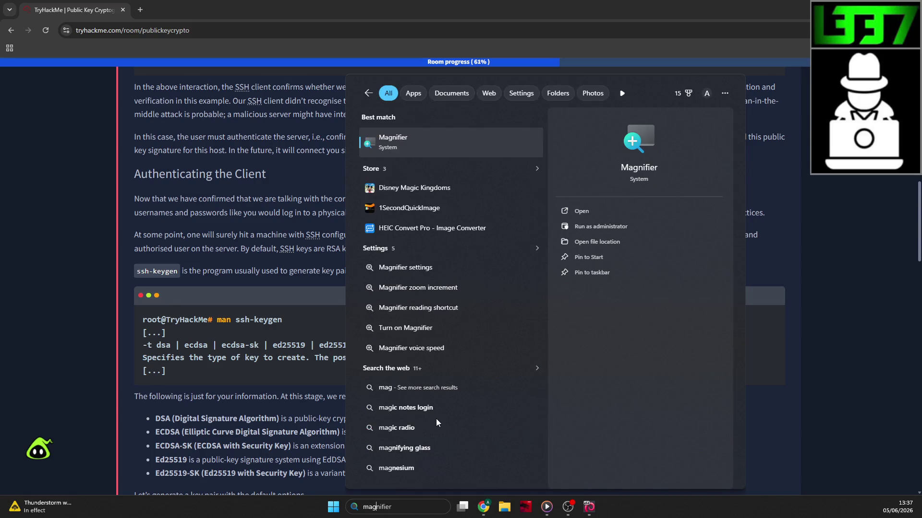
left_click(421, 143)
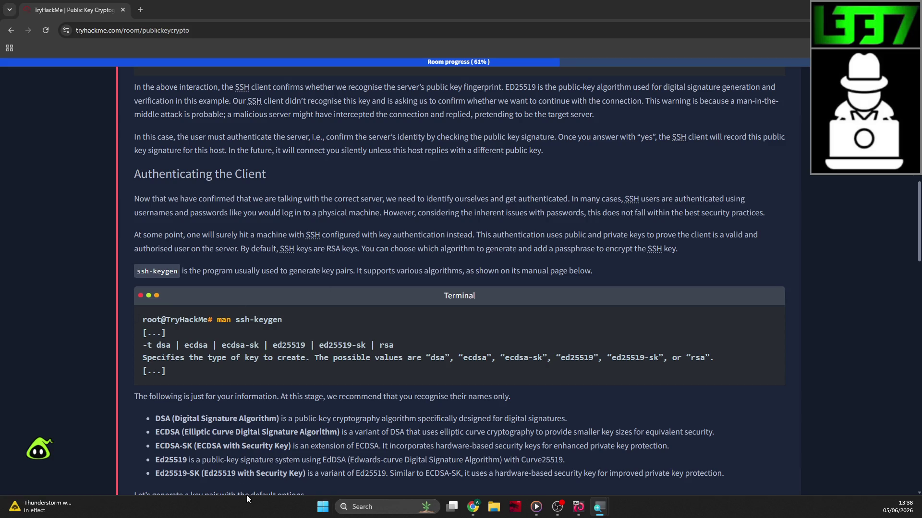
Search 'mag' again in Windows search, then dismiss the search results.
left_click(370, 504)
type("nm")
key("BackSpace")
key("BackSpace")
type("mag")
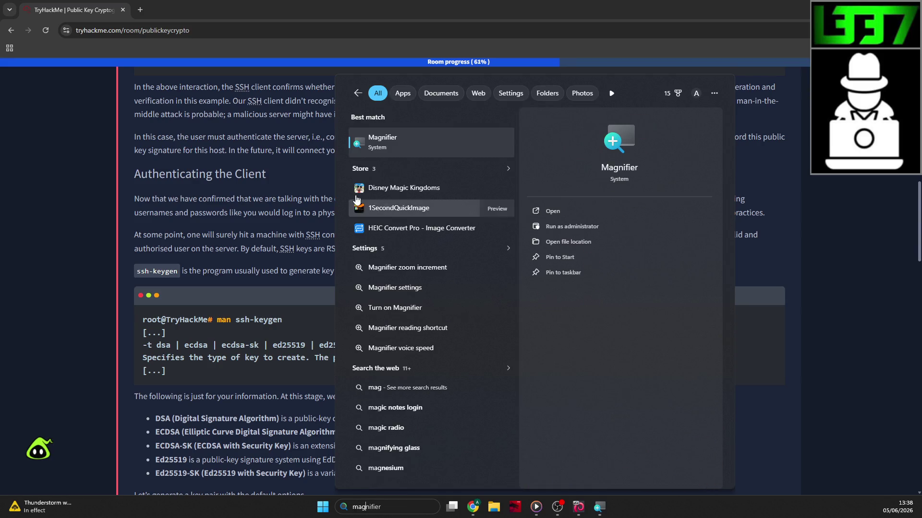
left_click(392, 148)
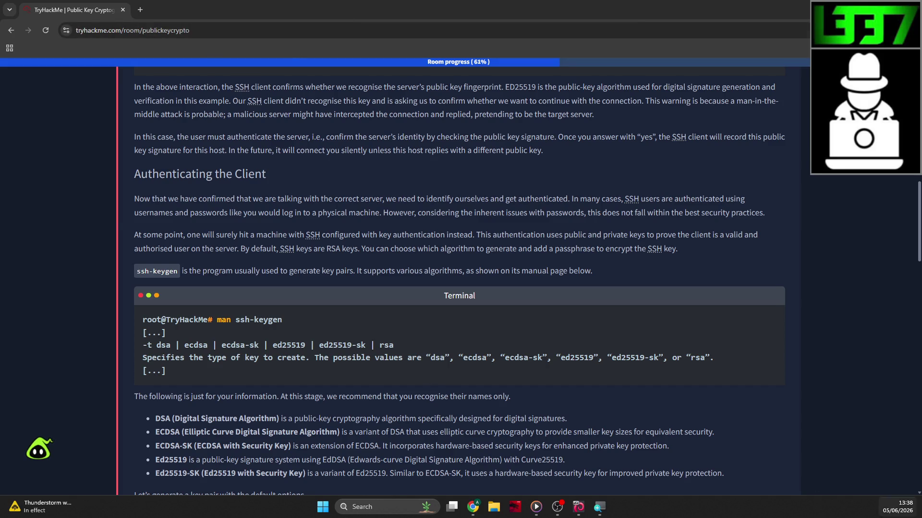
Close the Magnifier window from the taskbar and return to the Task 5 lesson text.
right_click(600, 507)
left_click(610, 480)
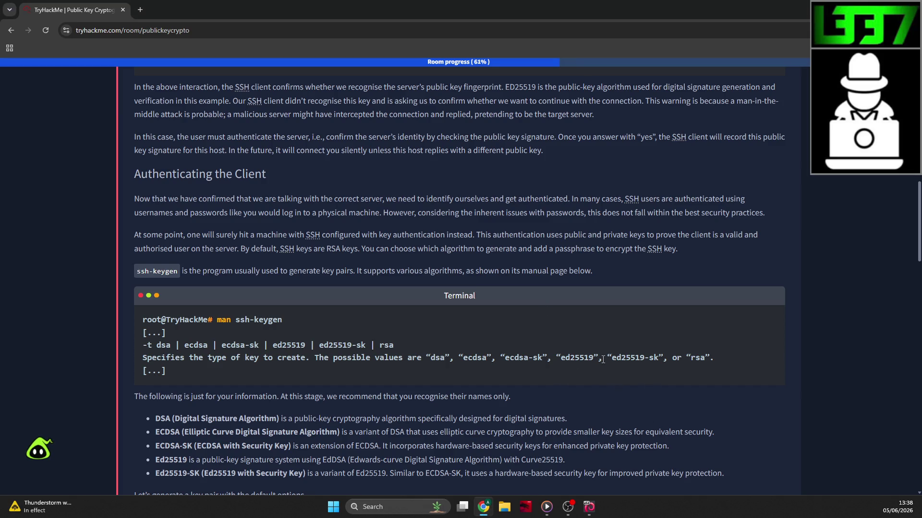
scroll(600, 352, "up", 3)
scroll(598, 349, "down", 3)
scroll(514, 327, "up", 1)
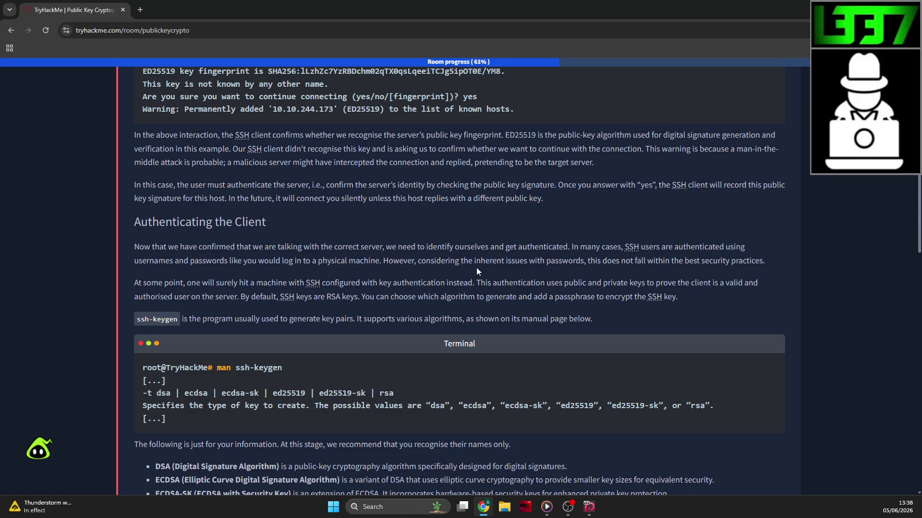
scroll(189, 233, "down", 1)
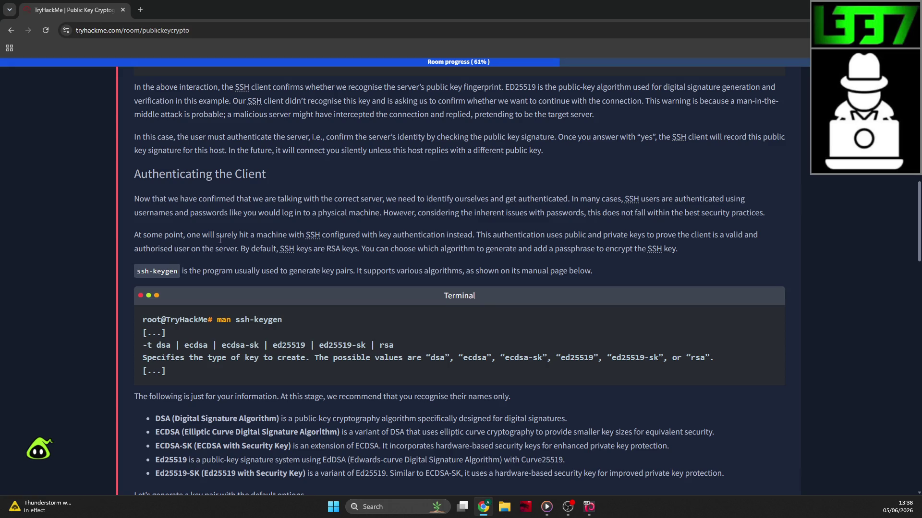
Look up the glossary definition of SSH, then close it.
right_click(659, 254)
left_click(654, 250)
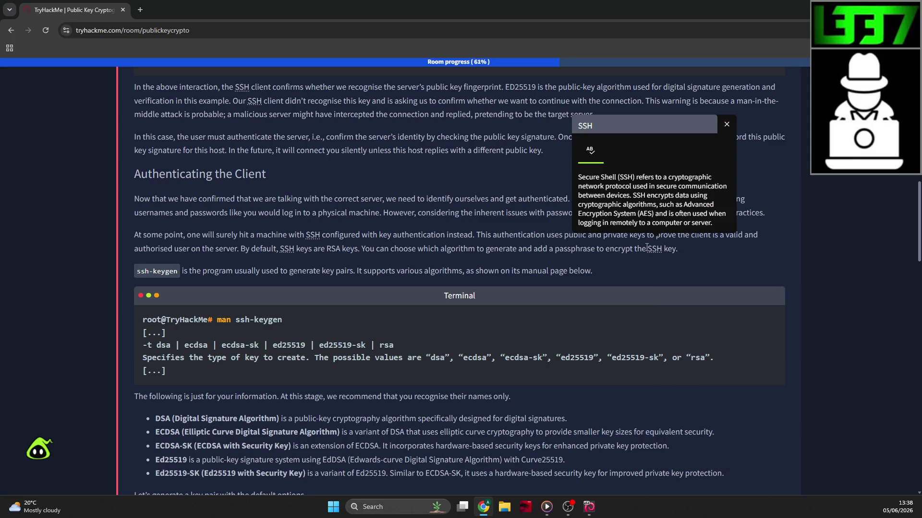
left_click(539, 241)
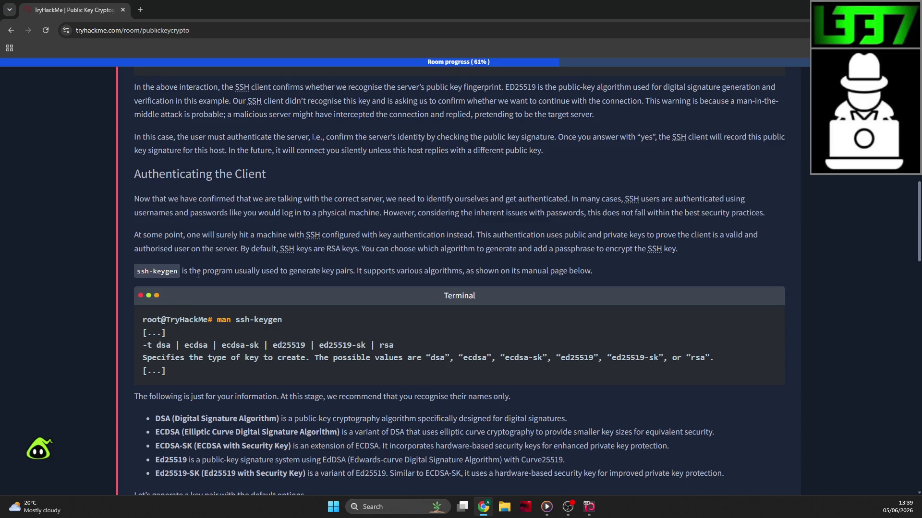
Read down the lesson to the Ed25519 key type mention.
scroll(197, 275, "down", 1)
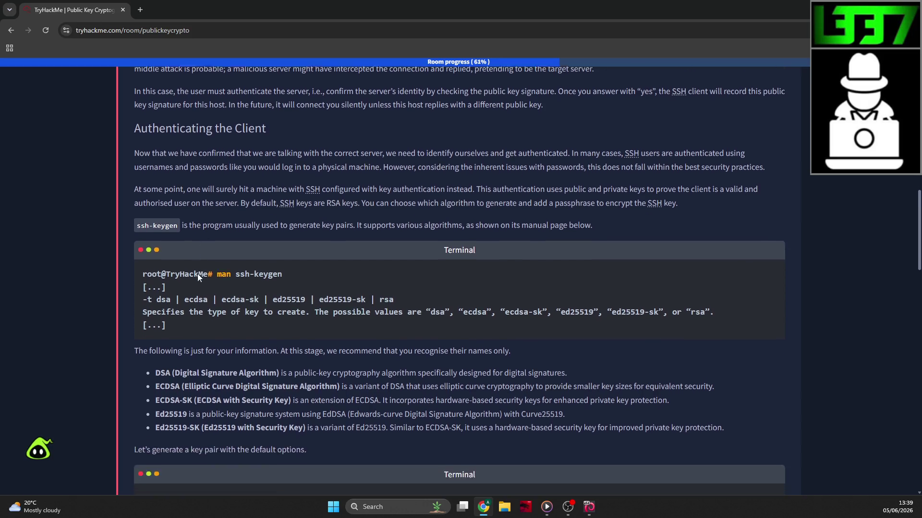
scroll(197, 277, "down", 1)
left_click_drag(189, 363, 152, 363)
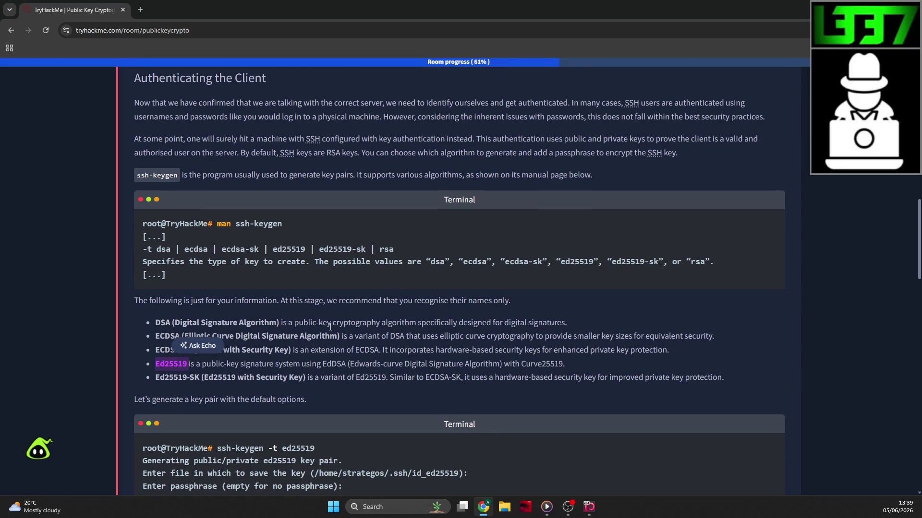
scroll(342, 276, "down", 2)
scroll(343, 276, "down", 1)
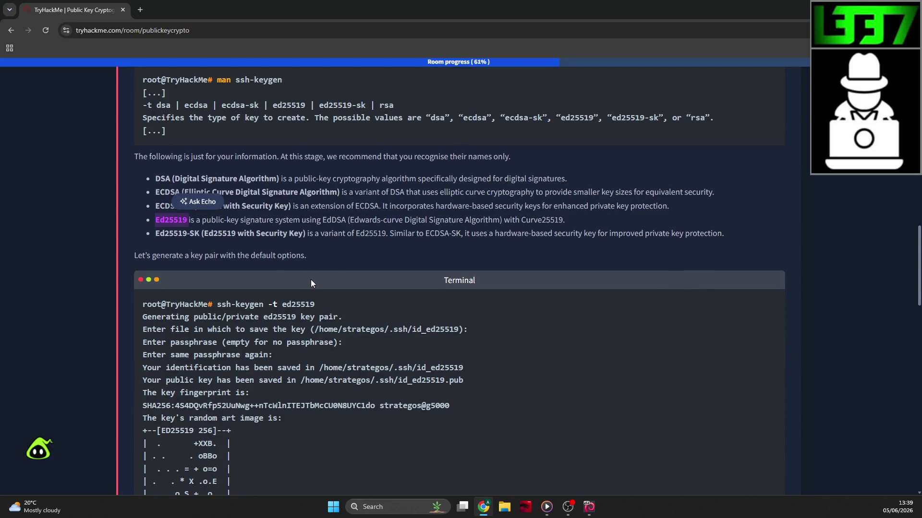
scroll(310, 279, "down", 2)
Follow the ssh-keygen -t ed25519 example through to its private key output, then return to Kali.
left_click_drag(217, 207, 321, 209)
left_click(321, 209)
scroll(320, 219, "up", 1)
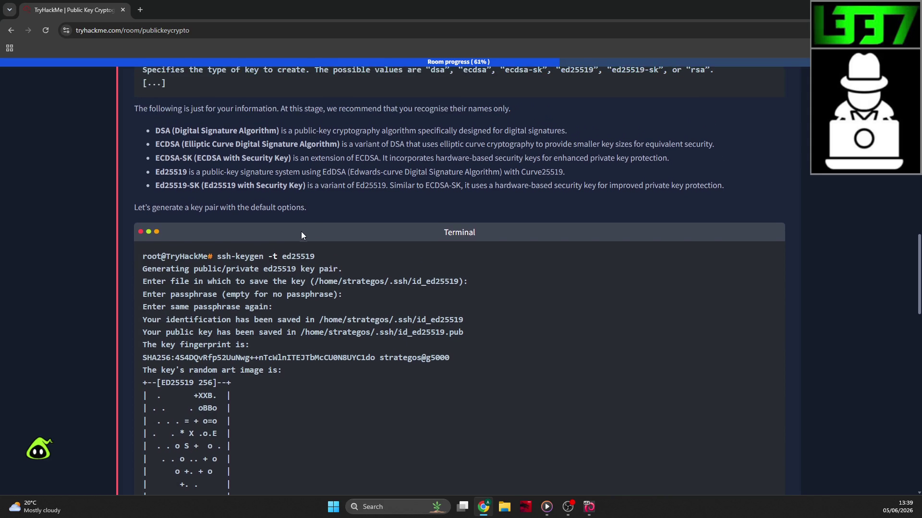
scroll(207, 285, "down", 3)
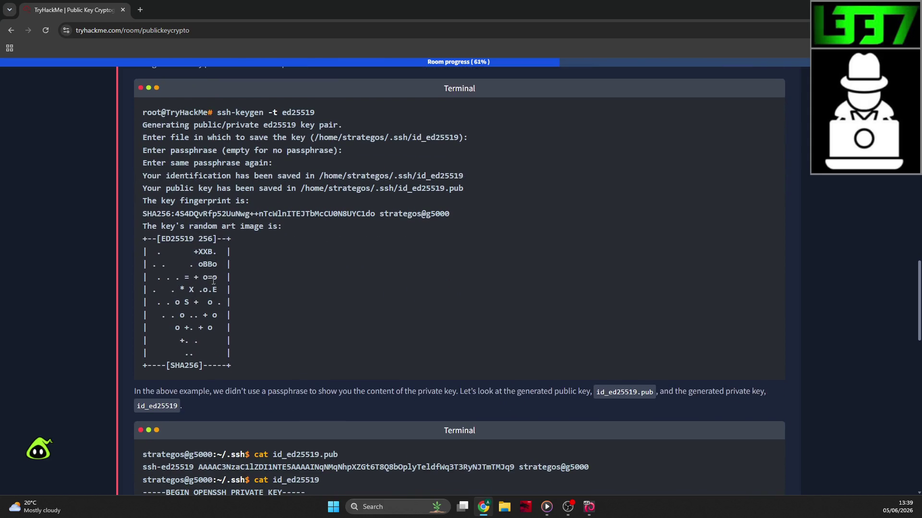
scroll(216, 275, "down", 1)
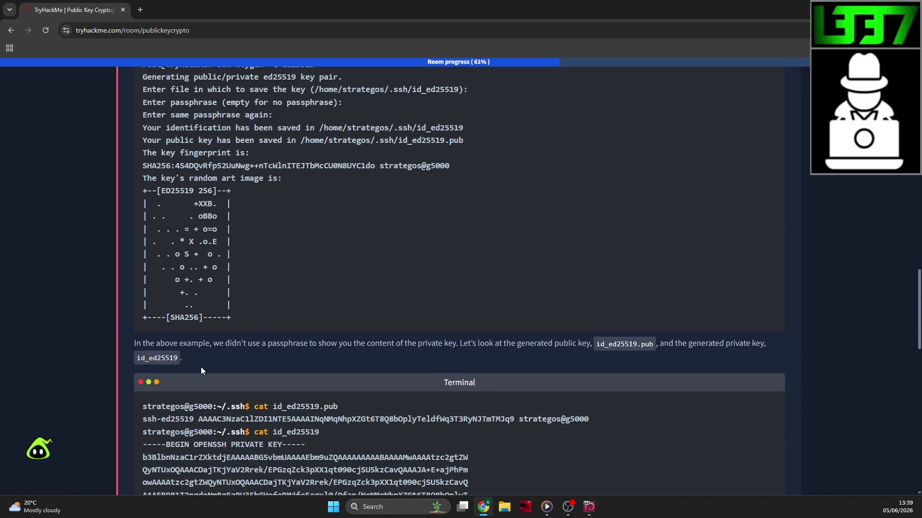
left_click_drag(366, 344, 404, 343)
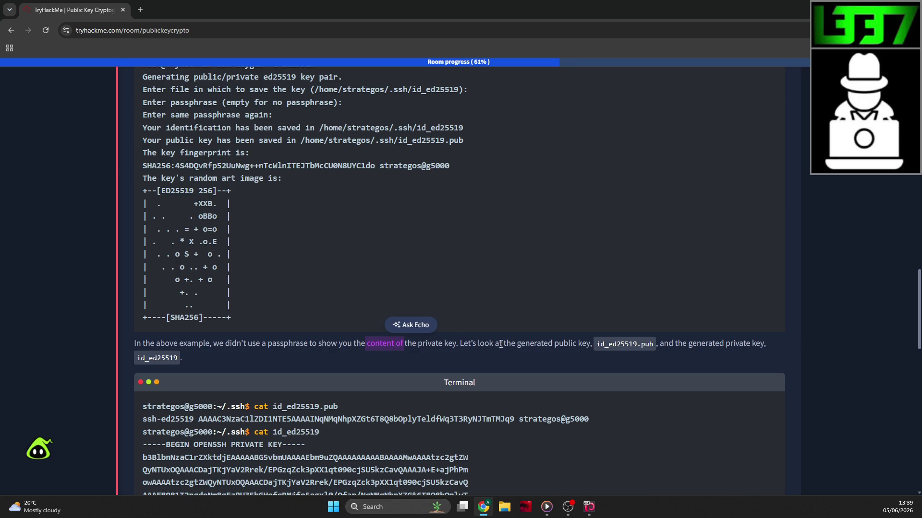
key("alt+Tab")
left_click_drag(578, 217, 578, 208)
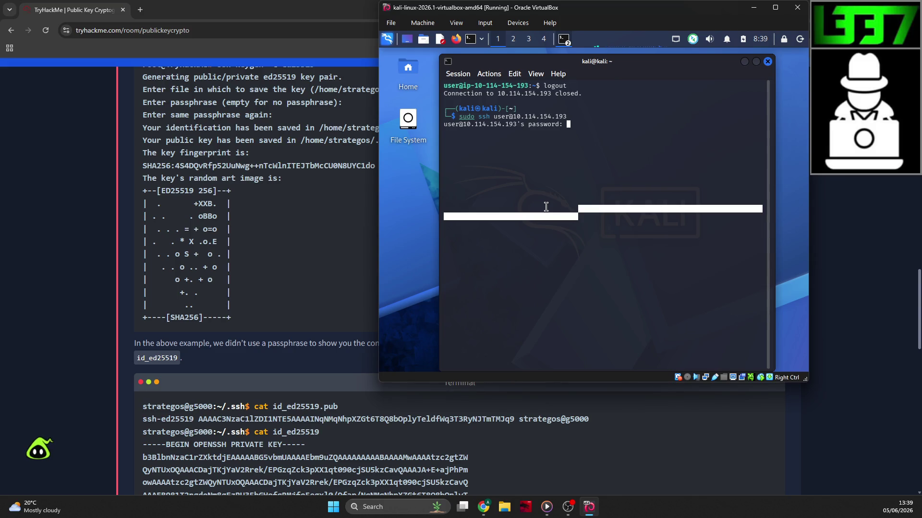
Cancel the pending SSH login, then list the home folder and the THM folder.
key("Return")
type("ls")
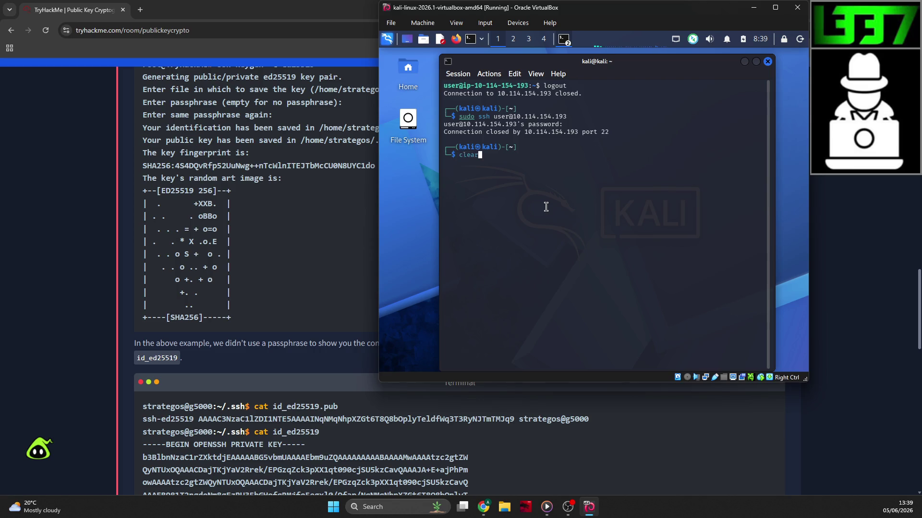
key("ctrl+l")
key("Return")
type("cd THM")
key("Return")
key("Return")
type("ls")
key("Return")
key("ctrl+l")
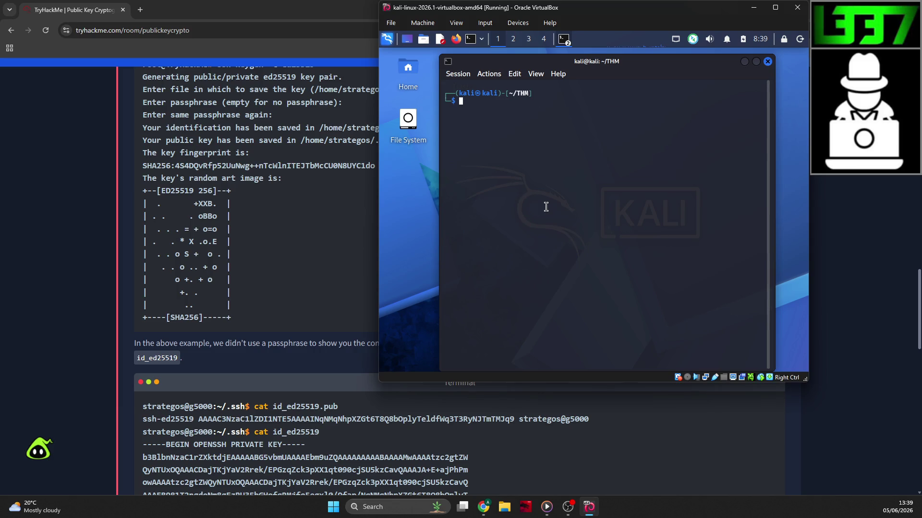
Run sudo ssh-keygen -t ed25519 after checking the lesson's command.
left_click(280, 197)
scroll(64, 226, "up", 5)
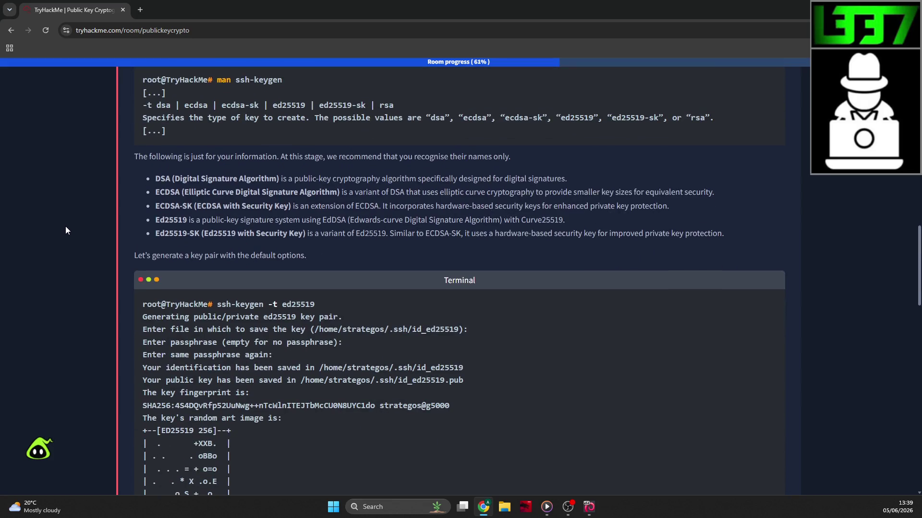
key("alt+Tab")
type("sshg0=")
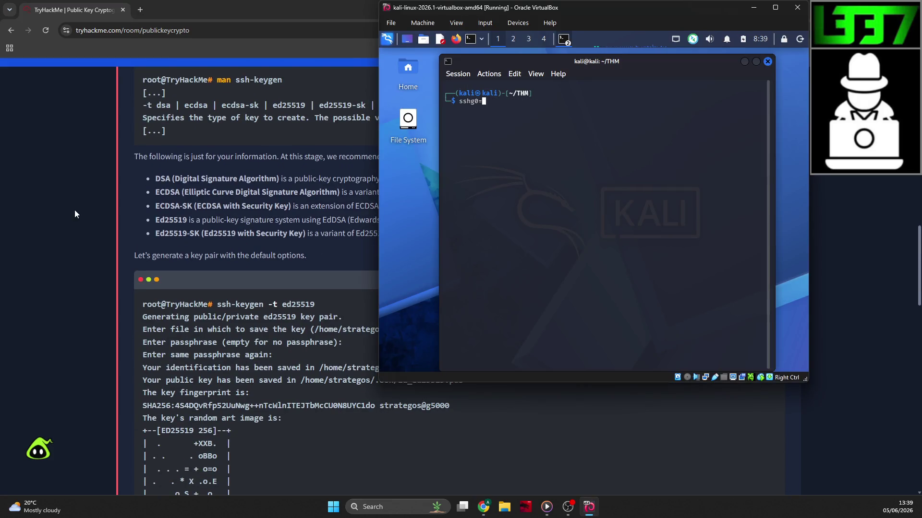
key("BackSpace")
key("BackSpace")
key("BackSpace")
type("-key")
type("gen")
type(" =")
type("t")
key("BackSpace")
key("BackSpace")
key("BackSpace")
type("sudo ssh-keygen -")
type("t ")
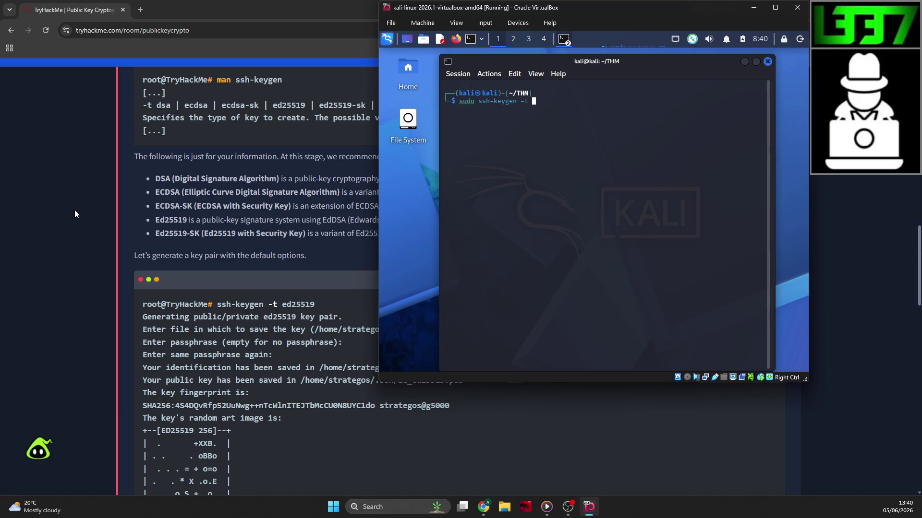
type("ed")
type("2")
type("5519")
key("Return")
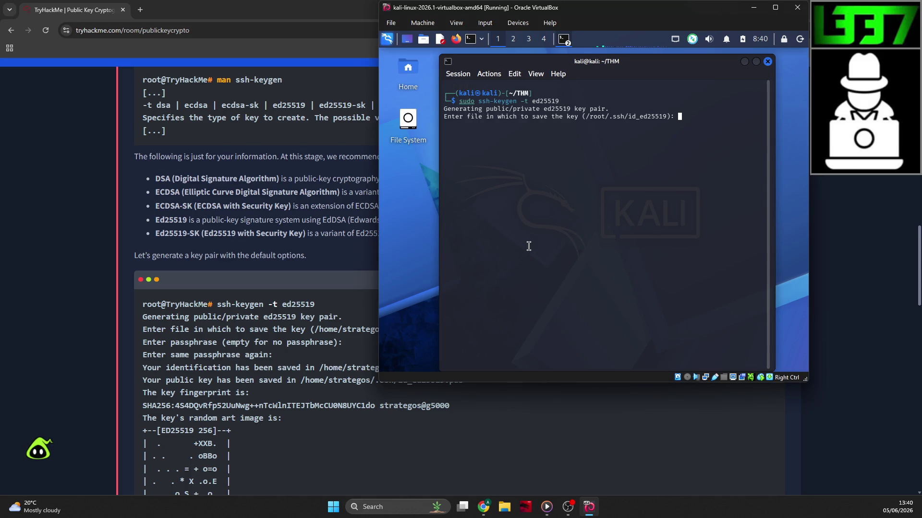
Enter /home/kali/THM as the key save location and answer y to overwrite.
left_click(187, 301)
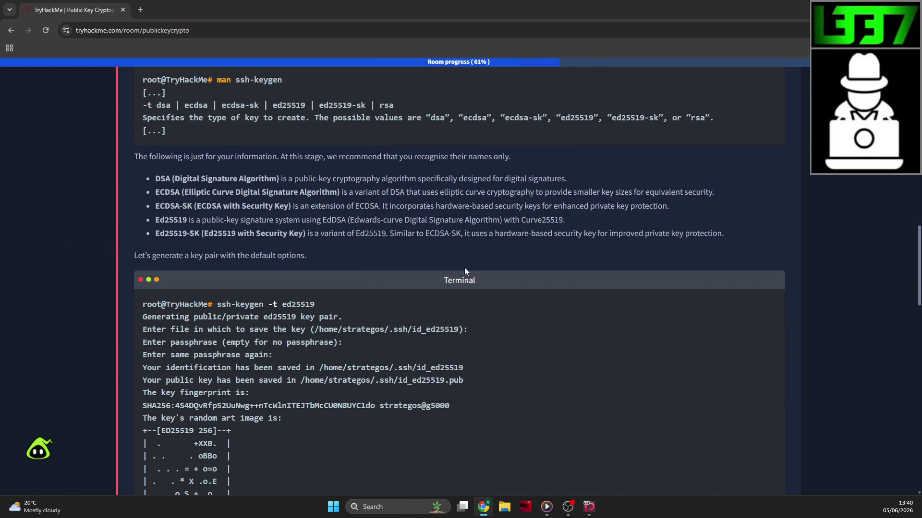
key("alt+Tab")
type("/home/kali/")
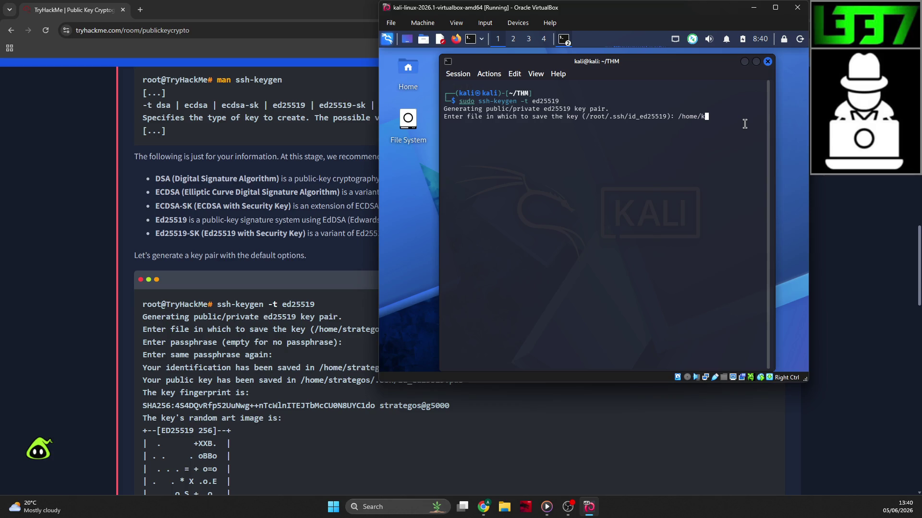
type("T")
type("HM")
key("Return")
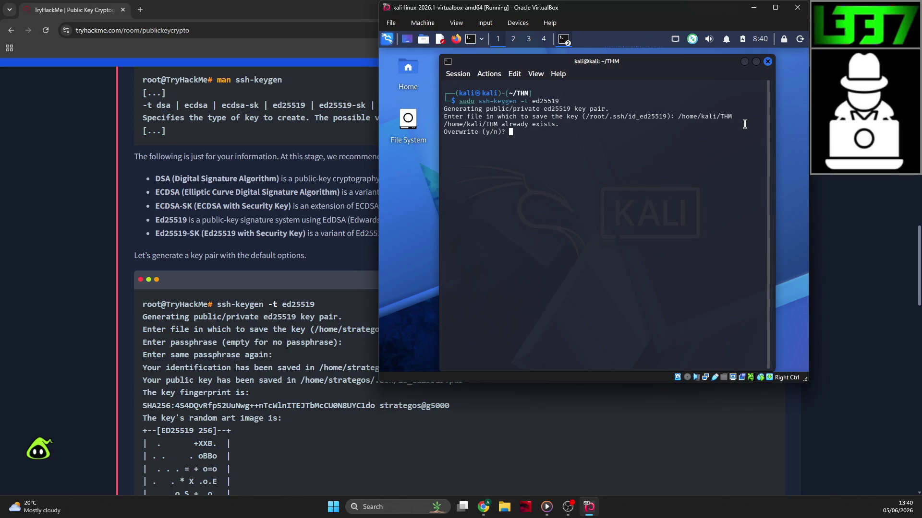
type("y")
key("Return")
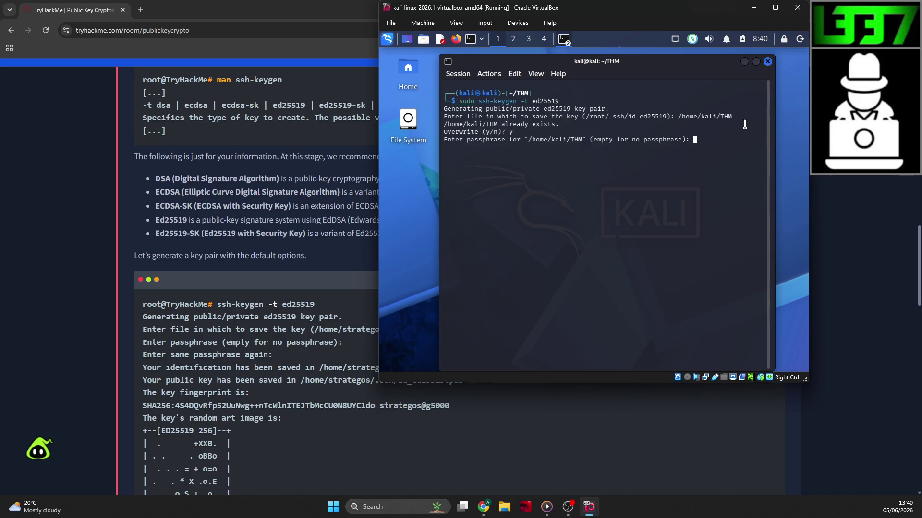
Minimize the VPN log and accept empty passphrases; saving fails because THM is a directory.
mouse_move(408, 118)
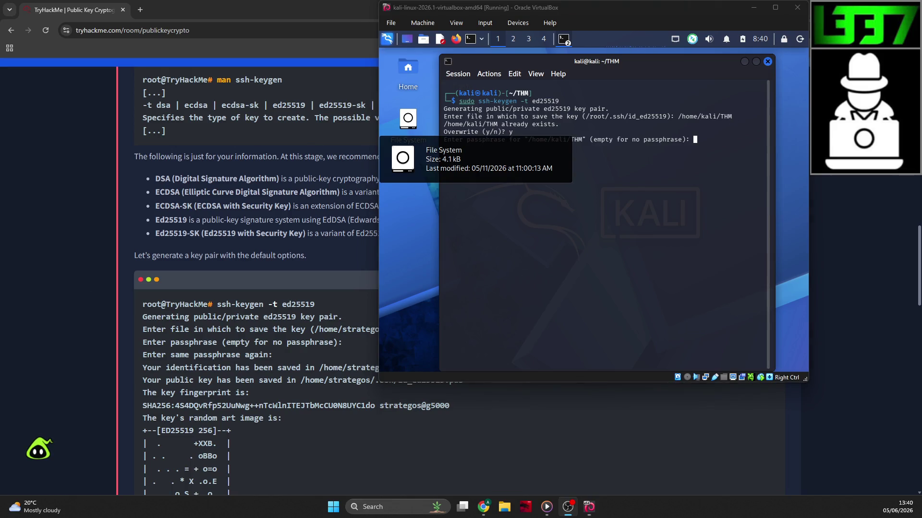
left_click(71, 293)
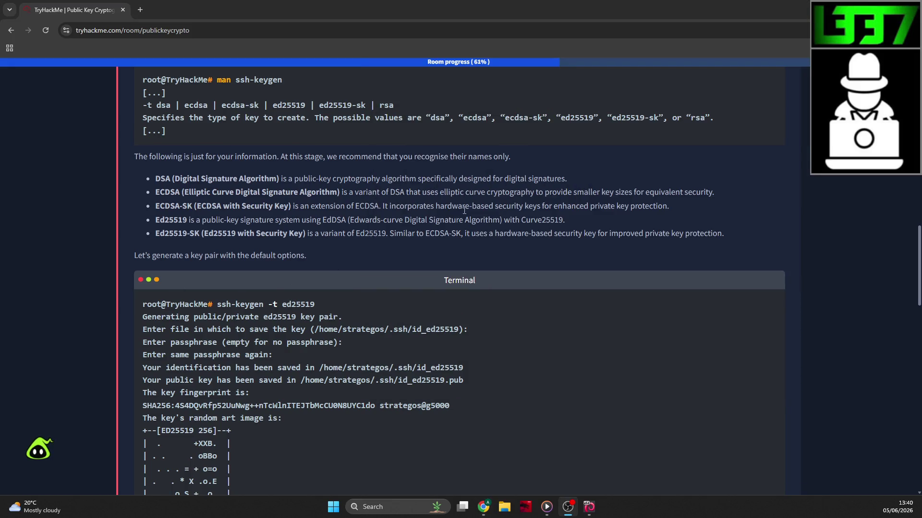
left_click(514, 407)
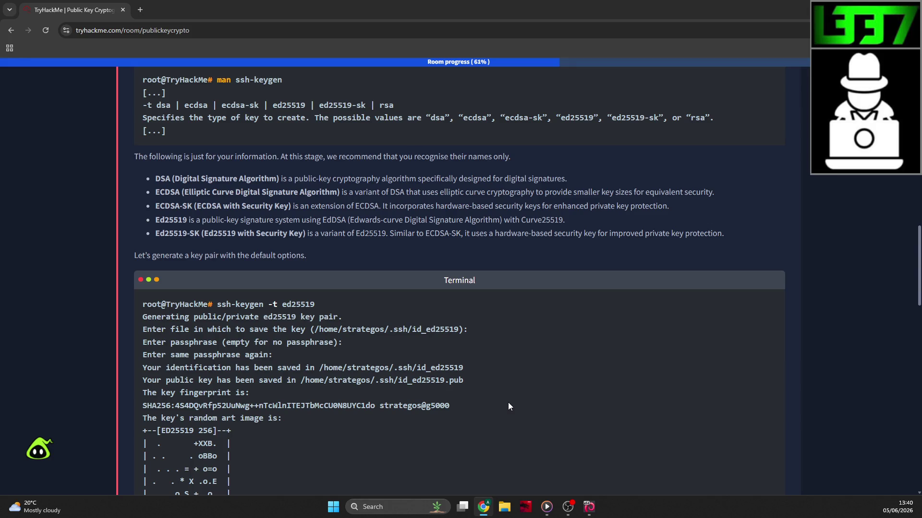
key("alt+Tab")
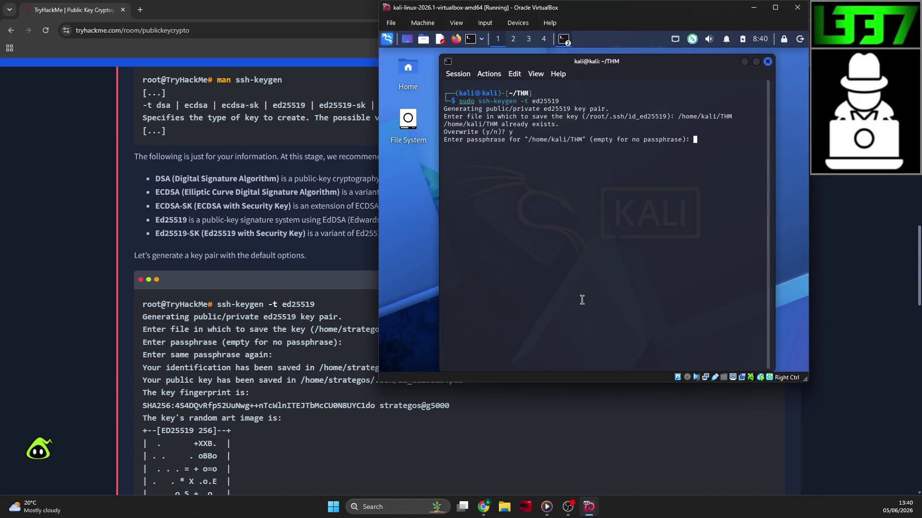
key("alt+Tab")
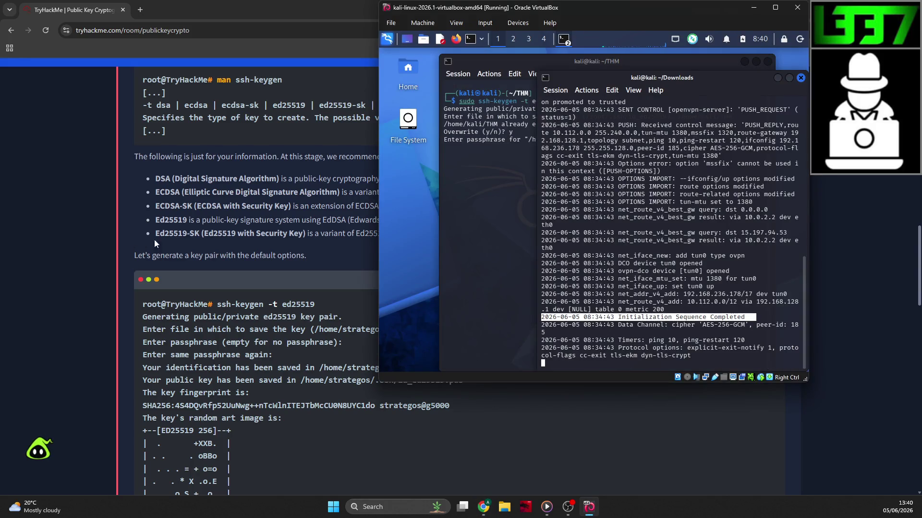
left_click(778, 77)
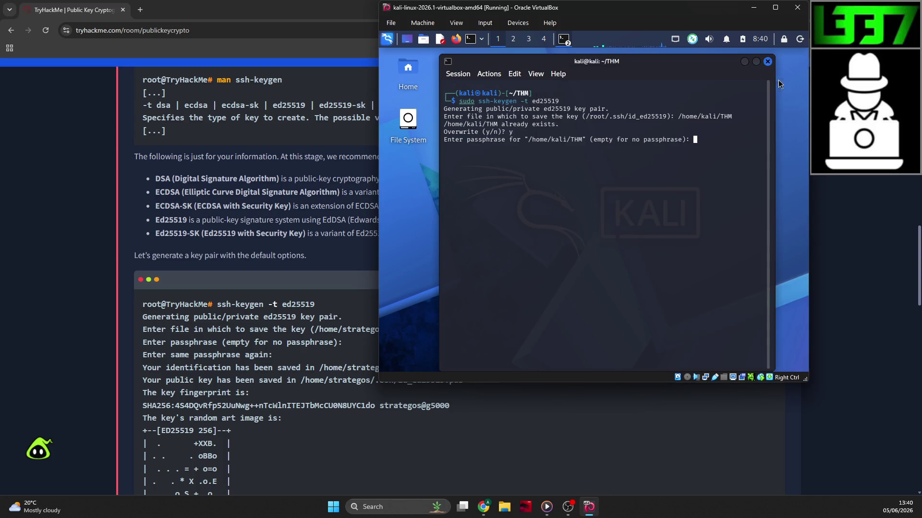
left_click(131, 257)
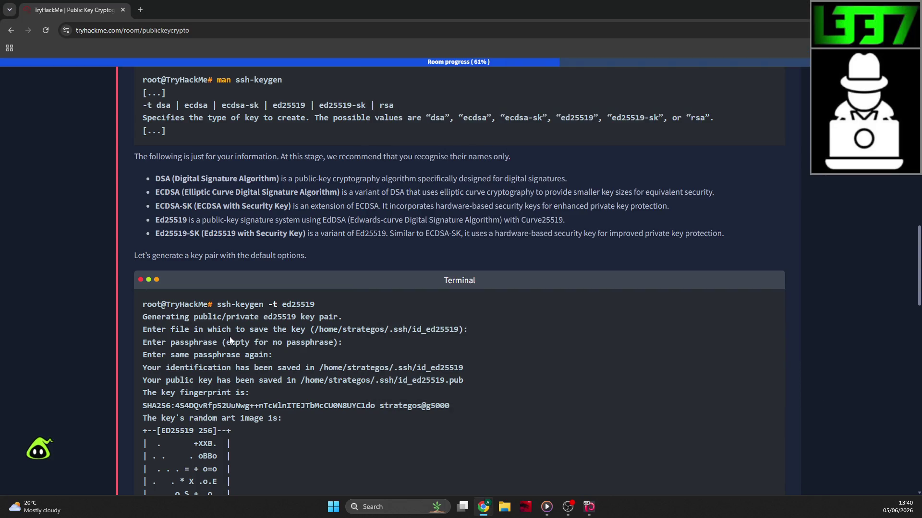
scroll(272, 347, "down", 2)
key("alt+Tab")
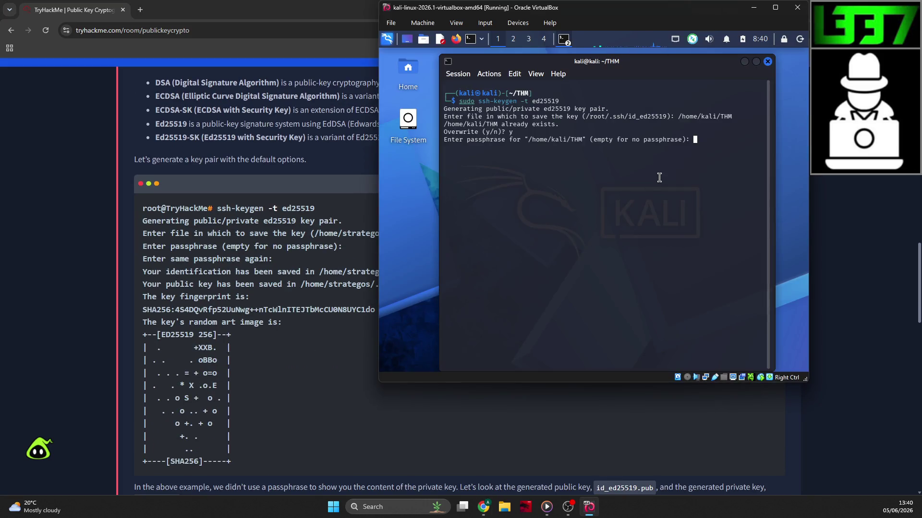
key("Return")
key("Return")
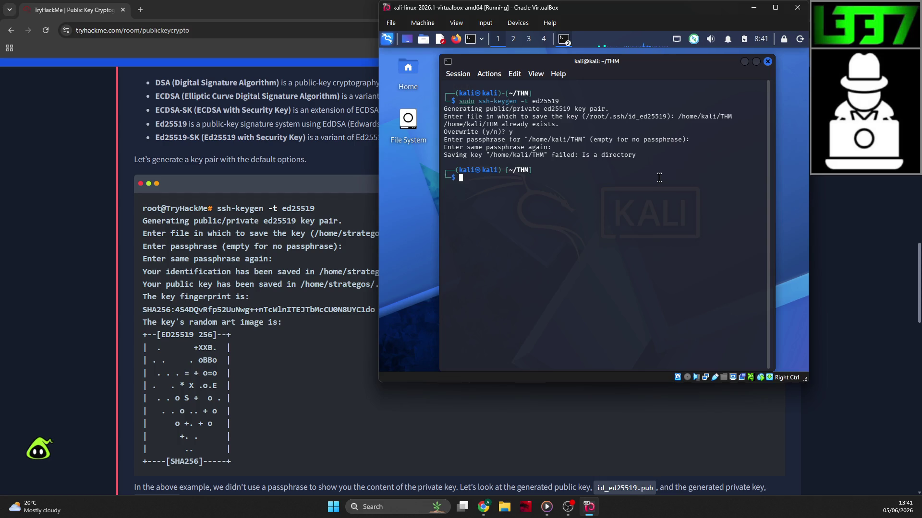
key("Up")
key("Up")
Rerun the ed25519 key generation, saving to /home/kali/THM/newsetofkeys with no passphrase.
key("Down")
key("Return")
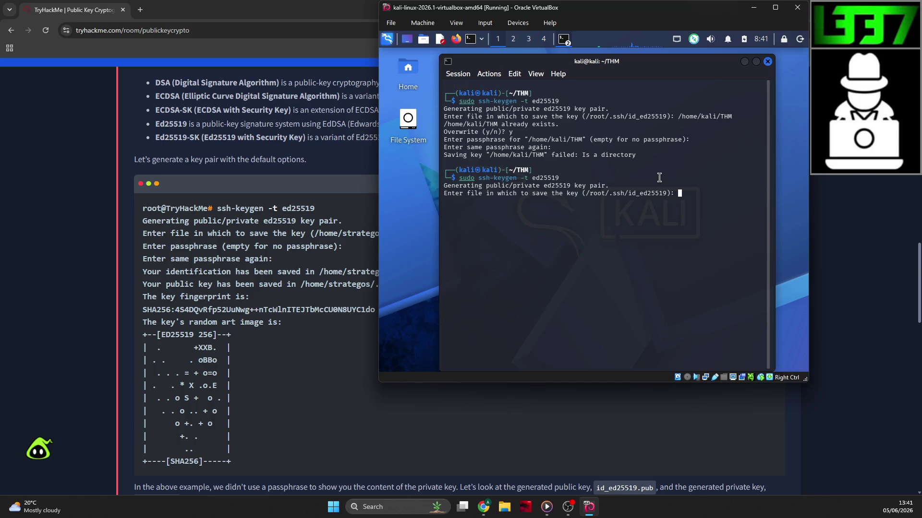
type("/home/kali/")
type("THM/")
type("ne")
type("wsetofkeys")
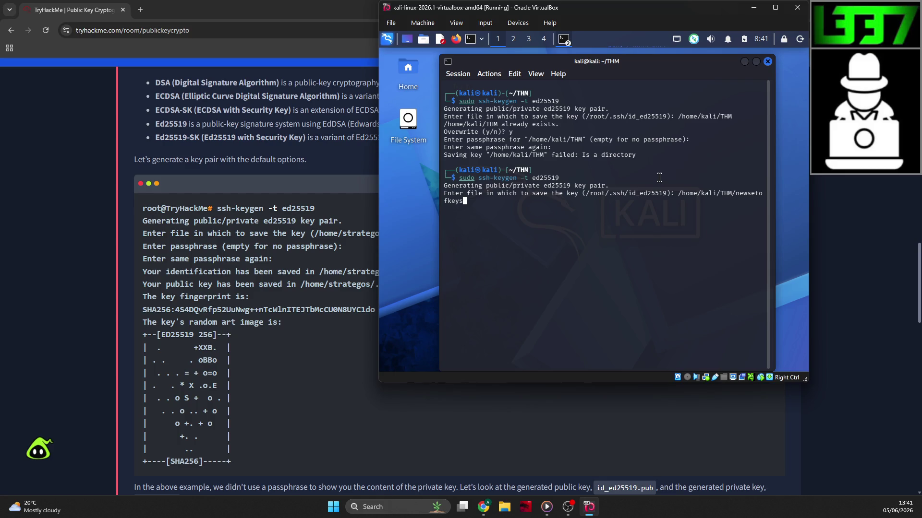
left_click(73, 240)
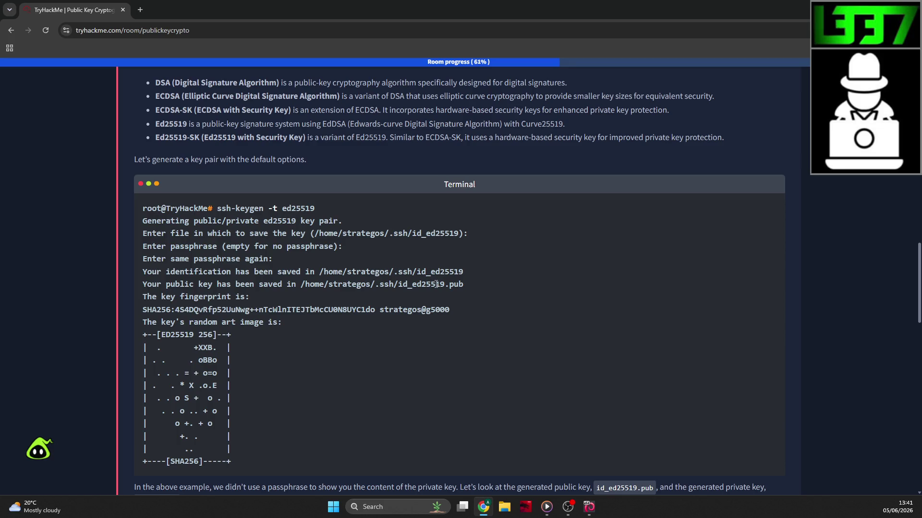
key("alt+Tab")
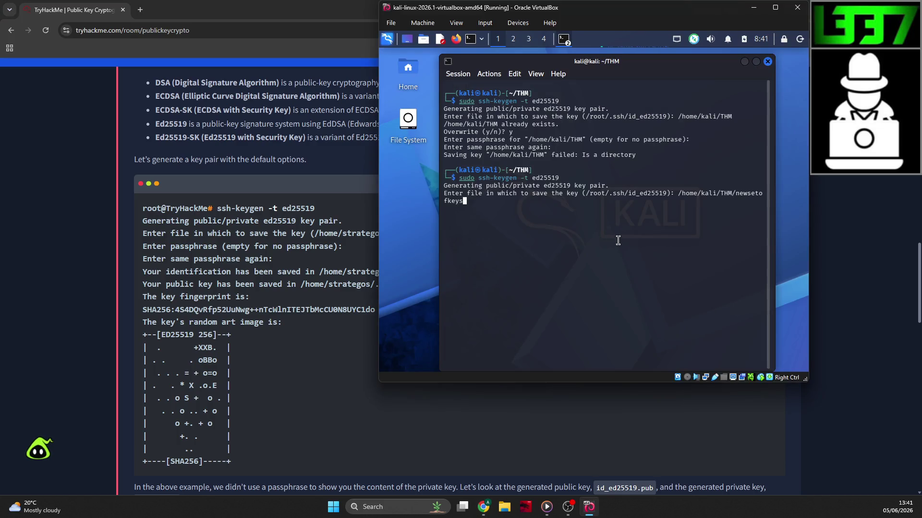
key("Return")
key("Return")
key("Return")
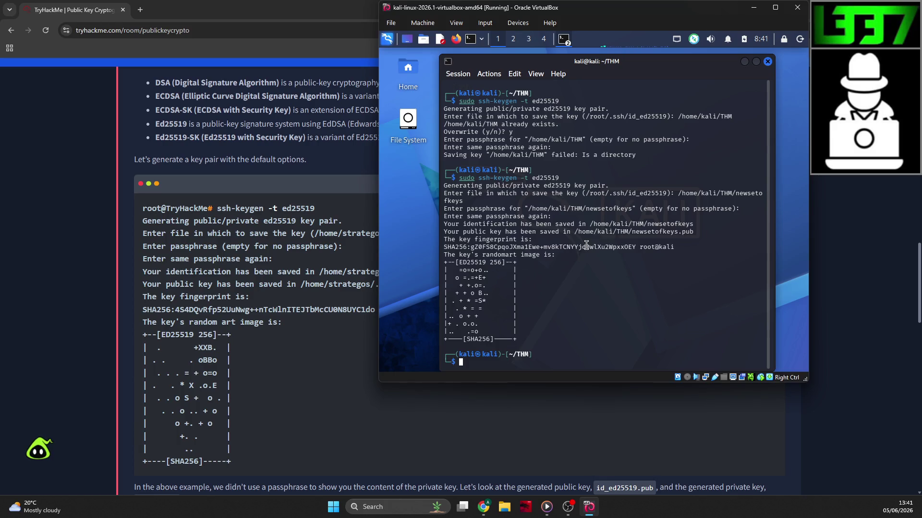
List THM and print newsetofkeys, using sudo cat after plain cat is denied.
type("ls")
key("Return")
type("cat newsetofk")
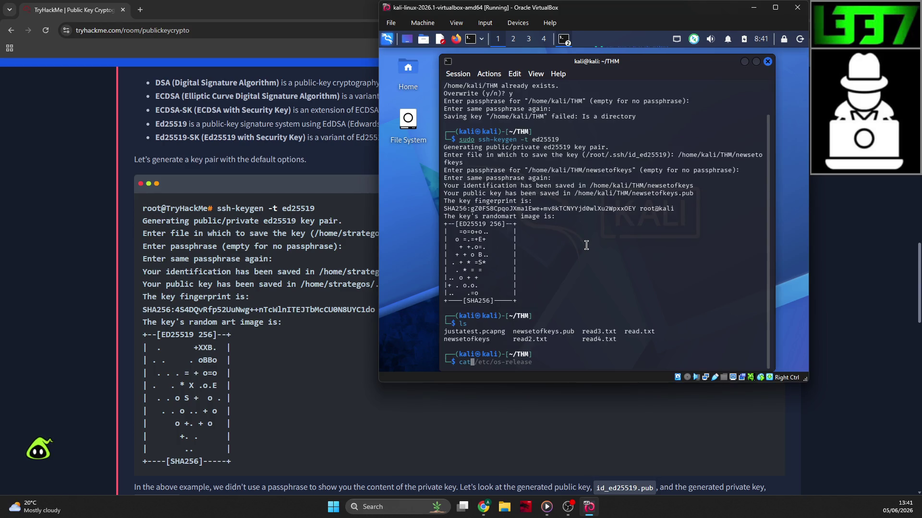
type("eys")
key("Return")
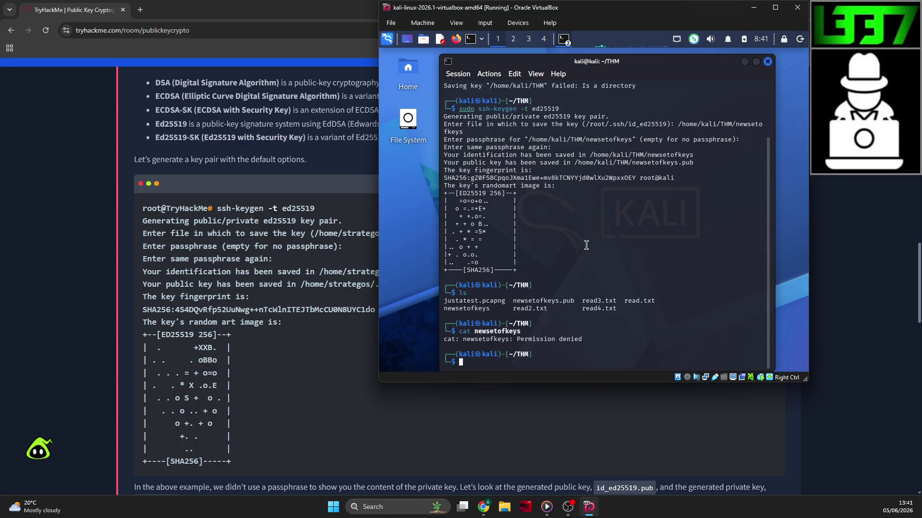
type("sudo cat newsetkofkeys")
key("Return")
type("sudo cat newset")
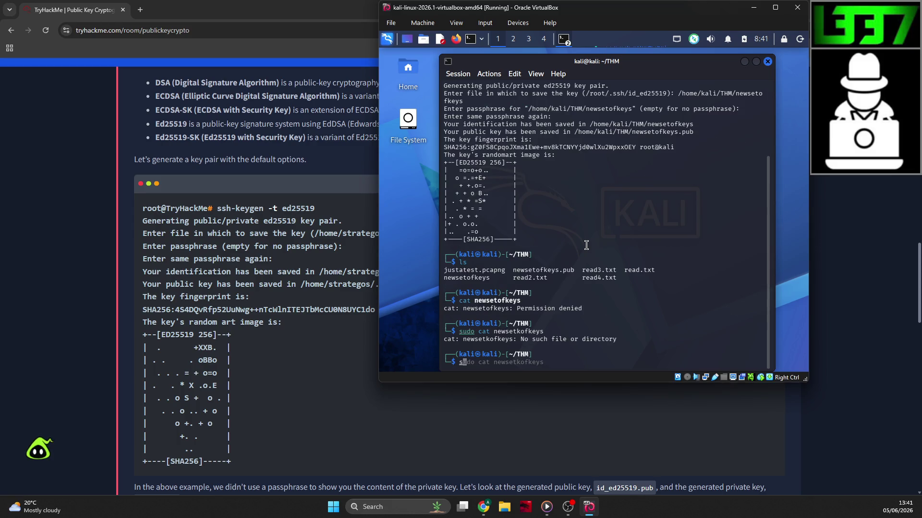
type("ofkeys")
key("Return")
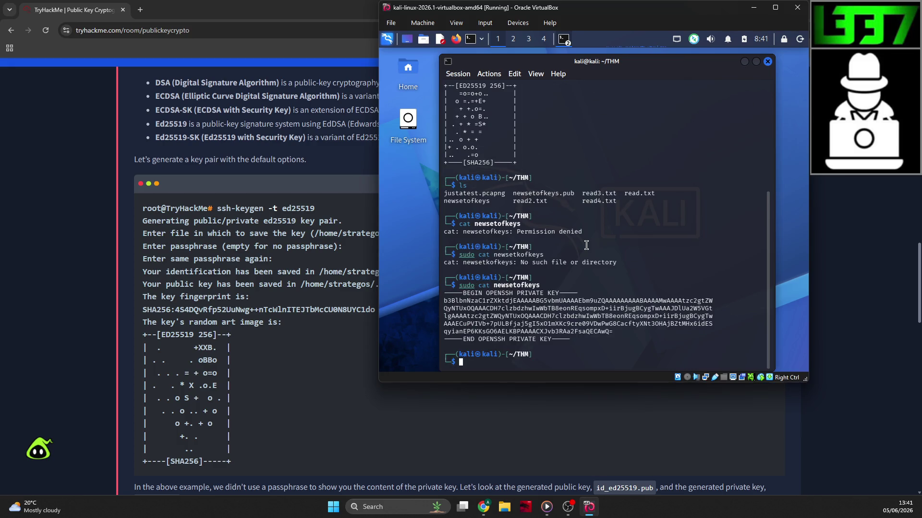
Review the printed OpenSSH private key and ssh-keygen output, then return to the TryHackMe lesson.
mouse_move(624, 328)
left_mouse_down()
mouse_move(432, 285)
mouse_move(432, 295)
mouse_move(503, 299)
left_mouse_up()
left_click(533, 301)
scroll(595, 277, "up", 2)
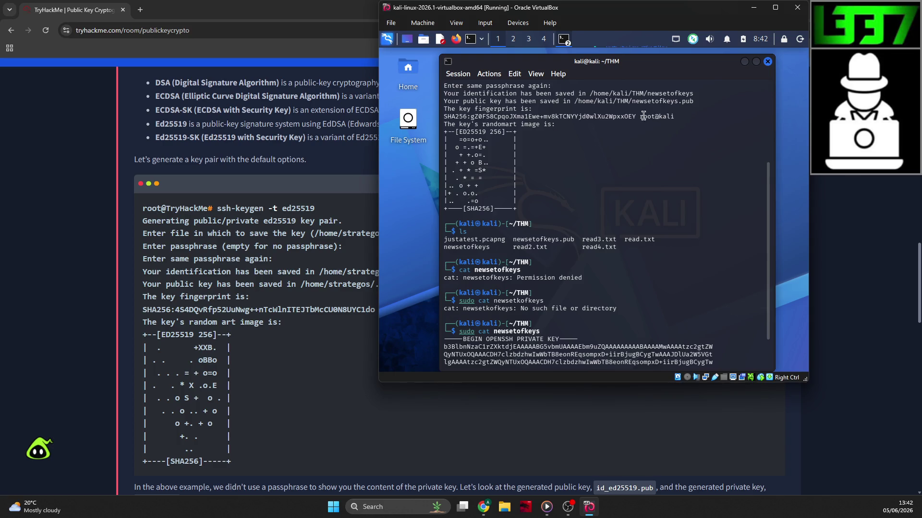
scroll(631, 144, "down", 2)
scroll(625, 156, "up", 1)
scroll(626, 151, "up", 4)
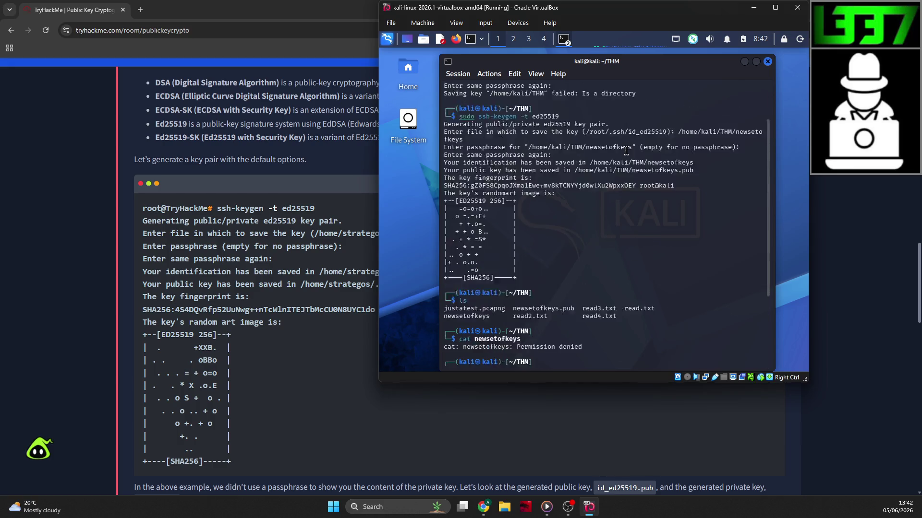
scroll(624, 151, "down", 4)
scroll(624, 151, "up", 1)
scroll(624, 151, "up", 1)
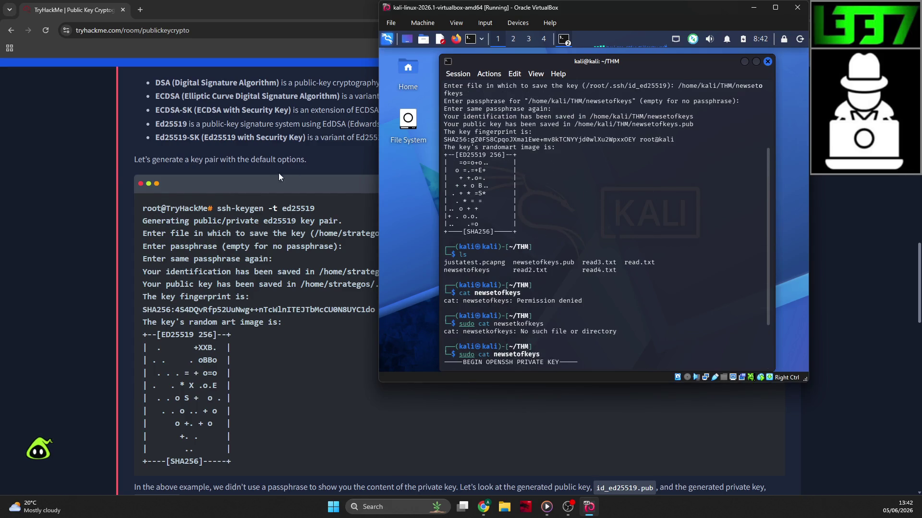
left_click(294, 171)
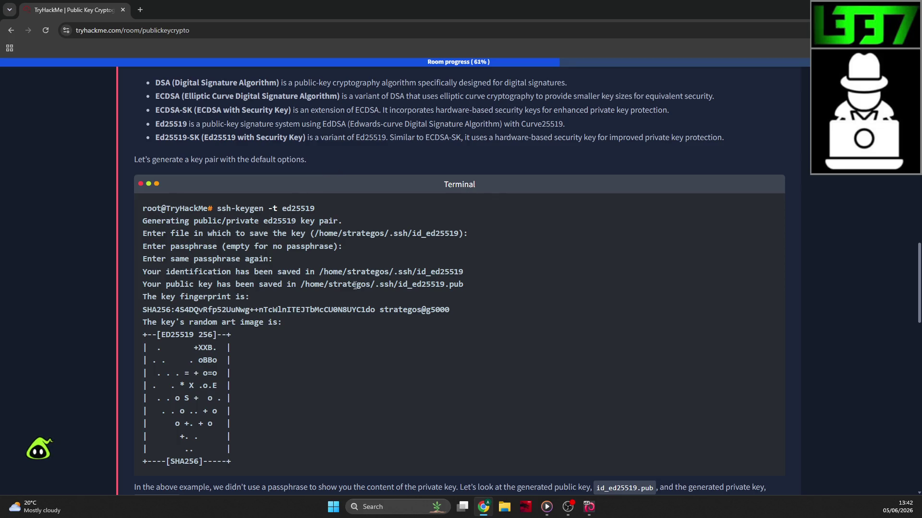
Find the cat id_ed25519 example and highlight the id_ed25519 and id_ed25519.pub file names.
scroll(248, 251, "down", 1)
scroll(252, 358, "down", 2)
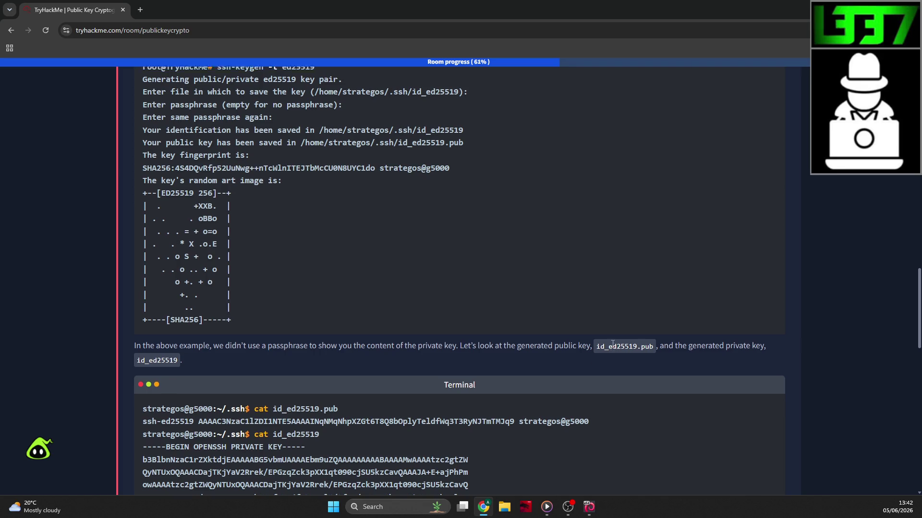
scroll(576, 330, "up", 2)
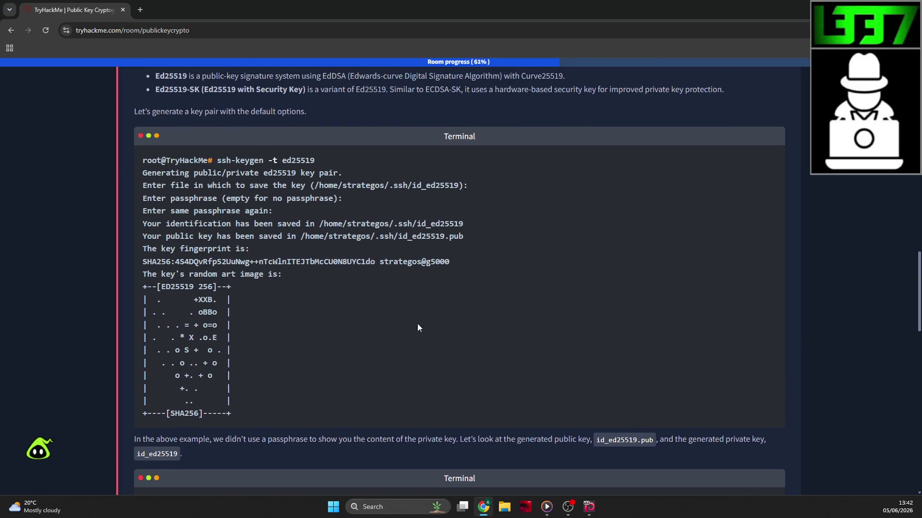
scroll(604, 411, "down", 2)
double_click(435, 126)
left_click(464, 168)
left_click_drag(463, 141, 397, 141)
left_click(667, 361)
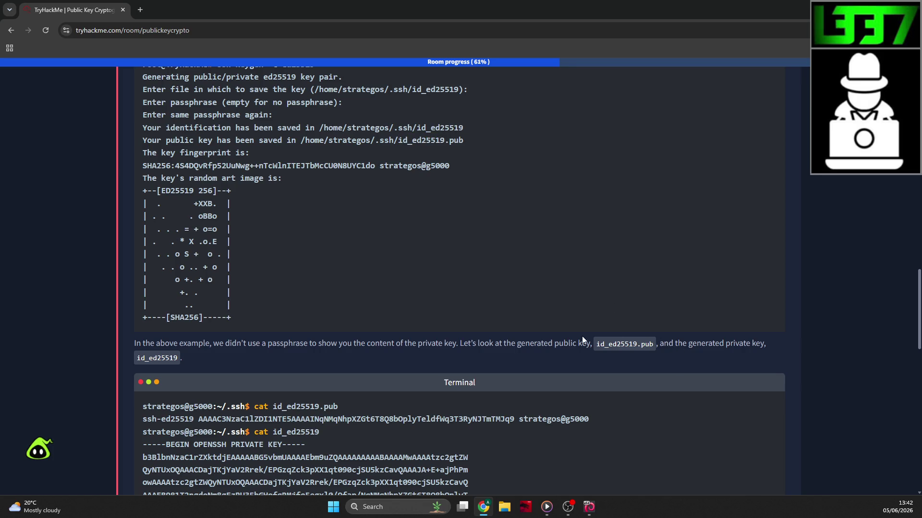
left_click_drag(178, 358, 148, 356)
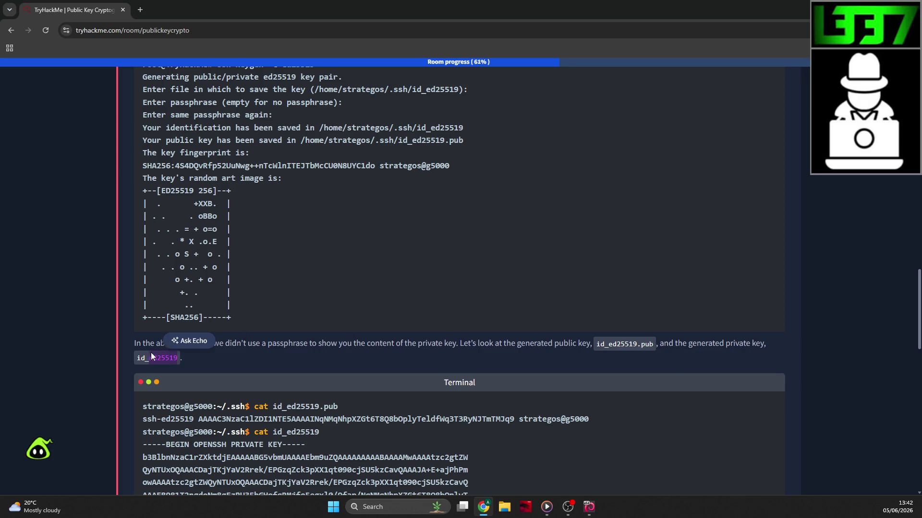
key("alt+Tab")
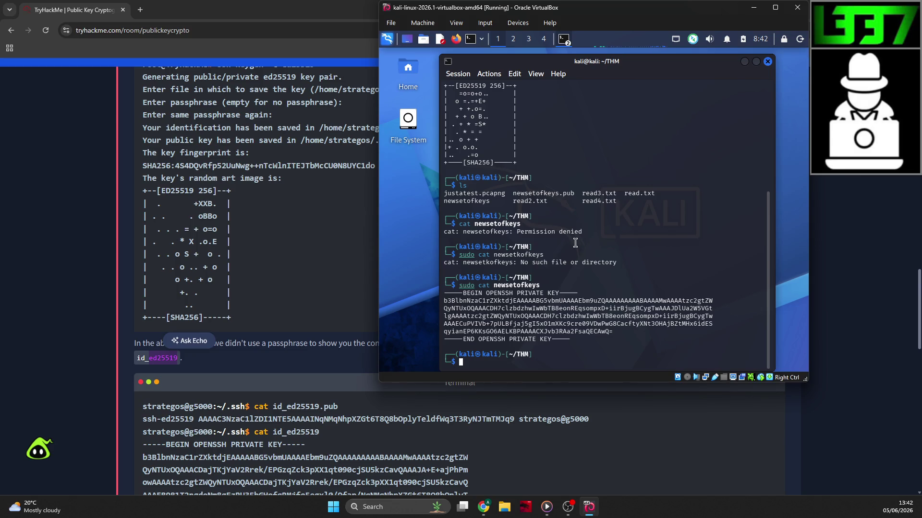
Print the newsetofkeys.pub ssh-ed25519 public key with sudo cat, then go back to the lesson.
type("sudo ca")
type("t newsetofkeys.pub")
key("Return")
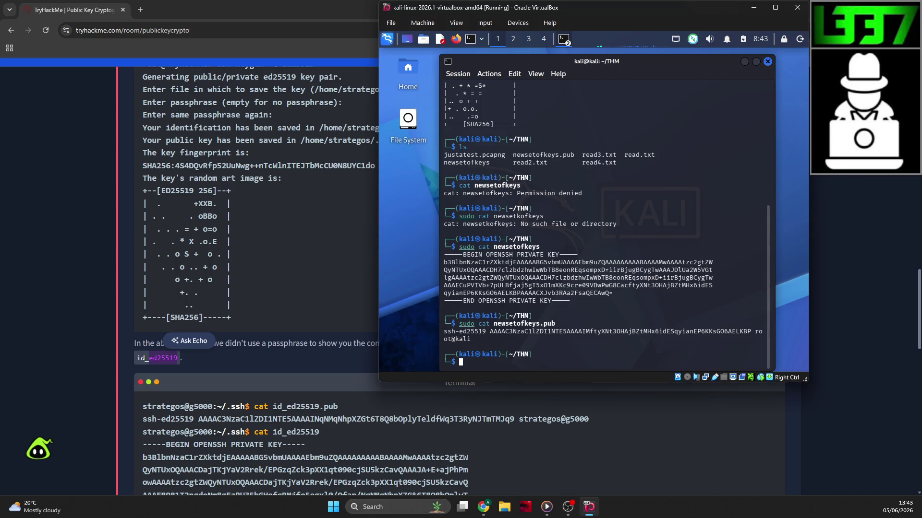
left_click(129, 263)
scroll(145, 261, "down", 2)
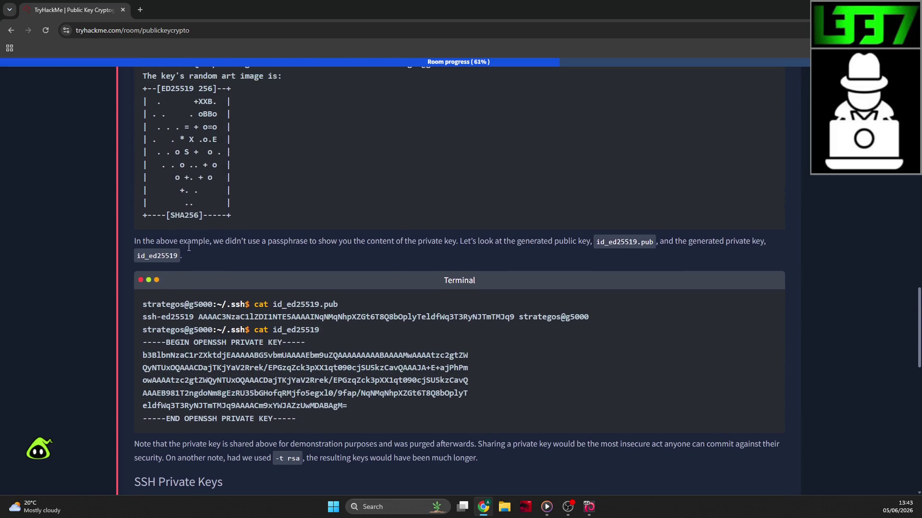
Scroll past the example id_ed25519 private key to the SSH Private Keys section.
left_click_drag(178, 262, 139, 261)
left_click(139, 262)
scroll(215, 265, "down", 2)
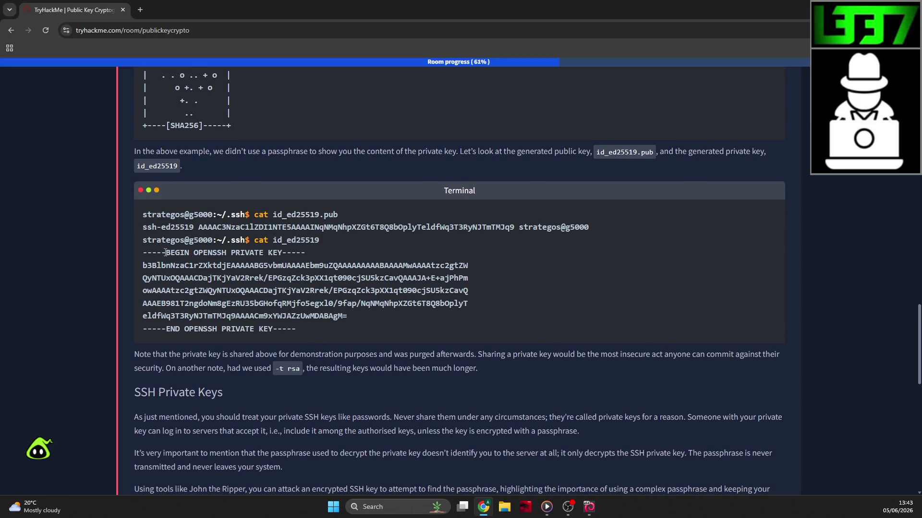
scroll(165, 252, "up", 1)
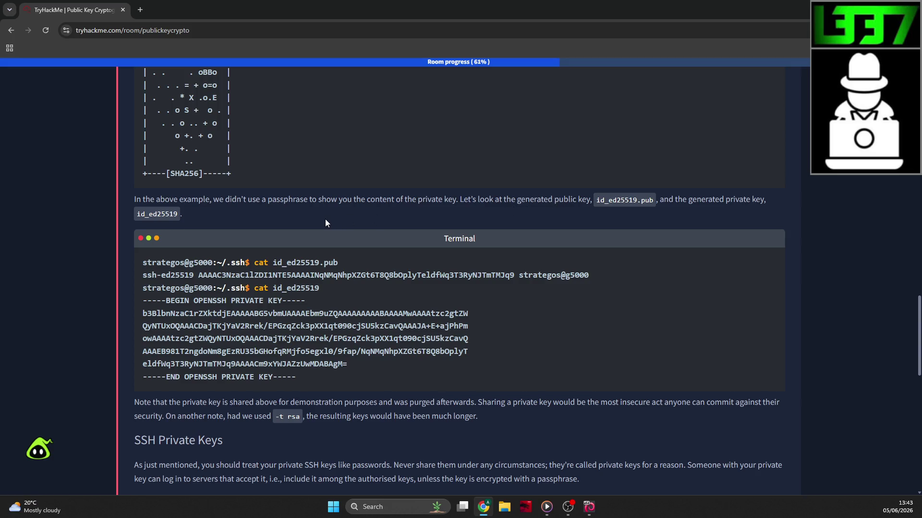
scroll(320, 215, "up", 2)
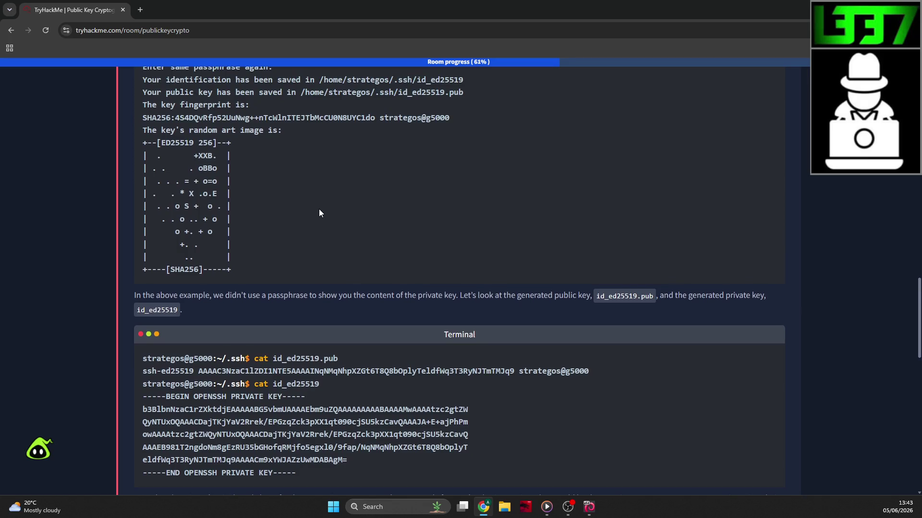
scroll(320, 213, "down", 4)
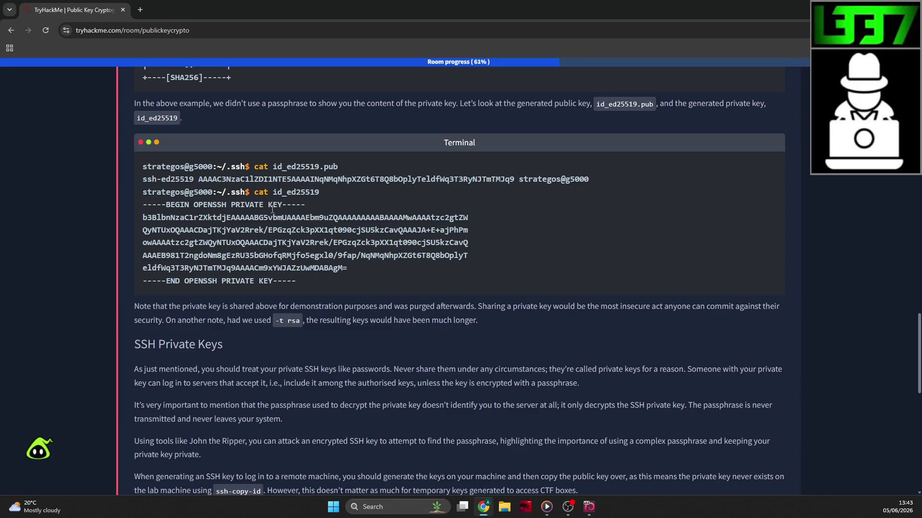
scroll(230, 190, "down", 2)
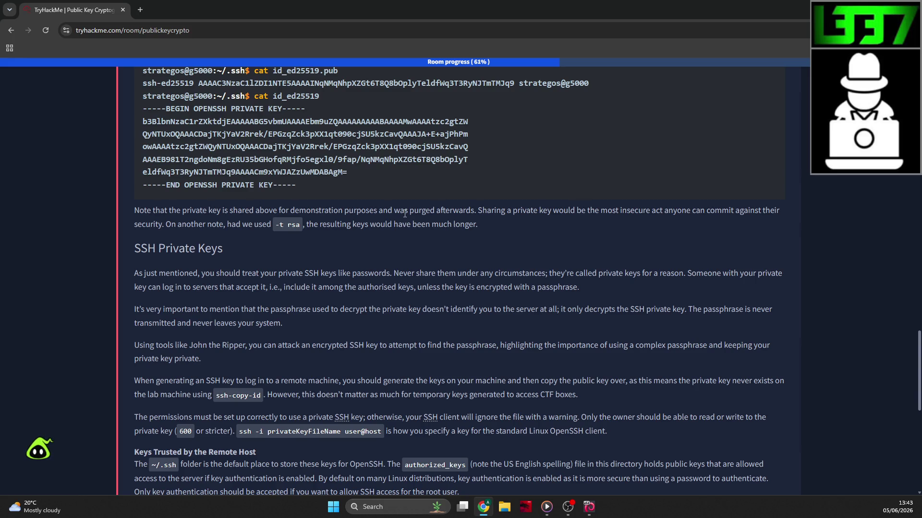
key("alt+Tab")
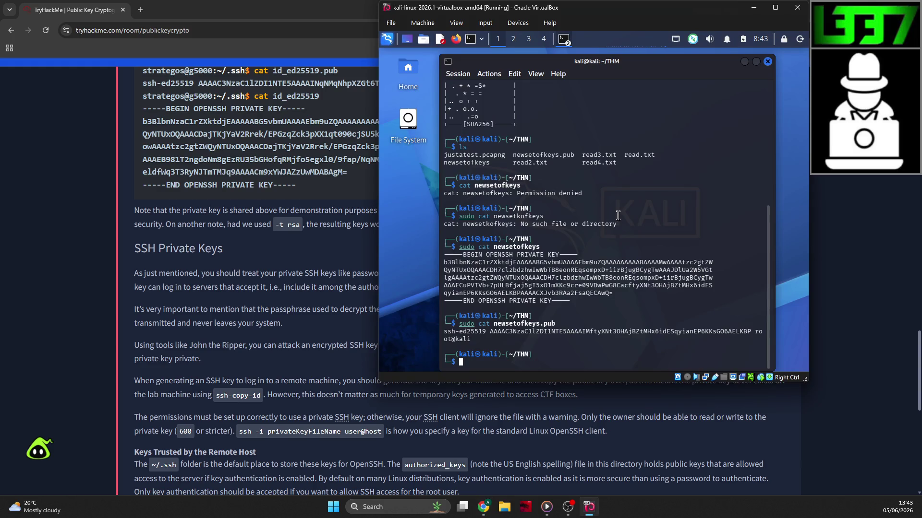
Remove newsetofkeys and newsetofkeys.pub with rm, confirming both, and verify with ls.
type("rm newsetofkeys")
type(" newsetofkeys.")
type("pub")
key("Return")
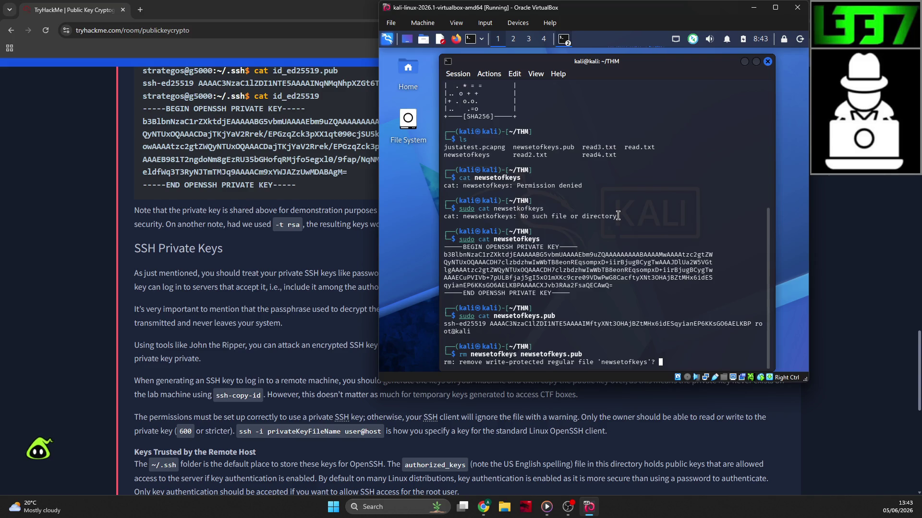
type("y")
key("Return")
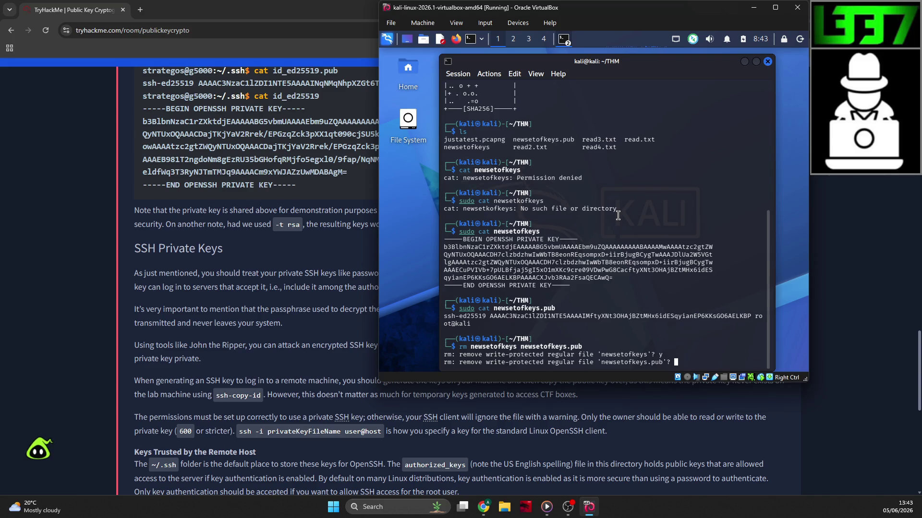
type("y")
key("Return")
type("ls")
key("Return")
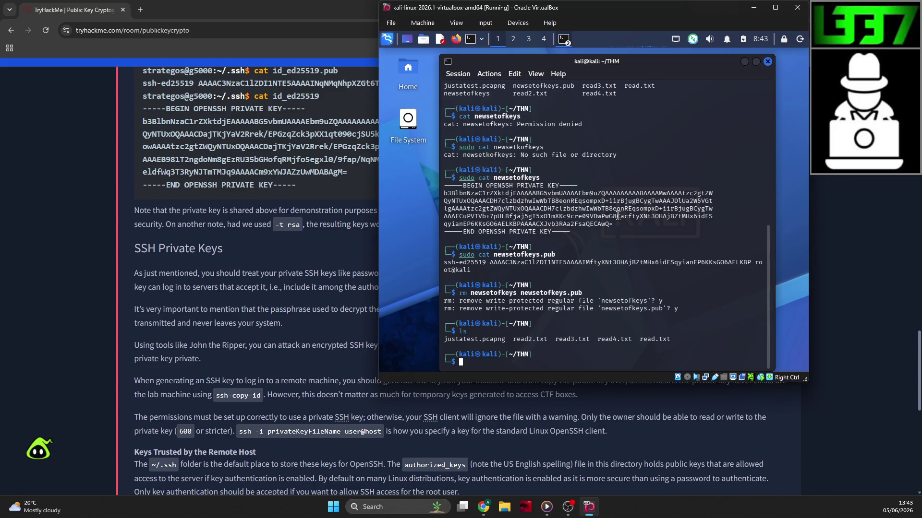
left_click(186, 240)
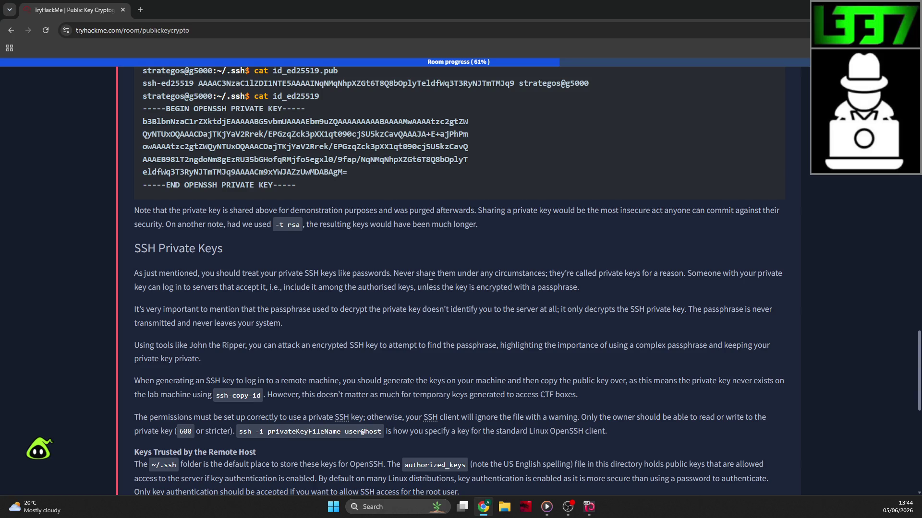
Read the passphrase and private key permission advice down to the algorithm question.
scroll(295, 275, "down", 1)
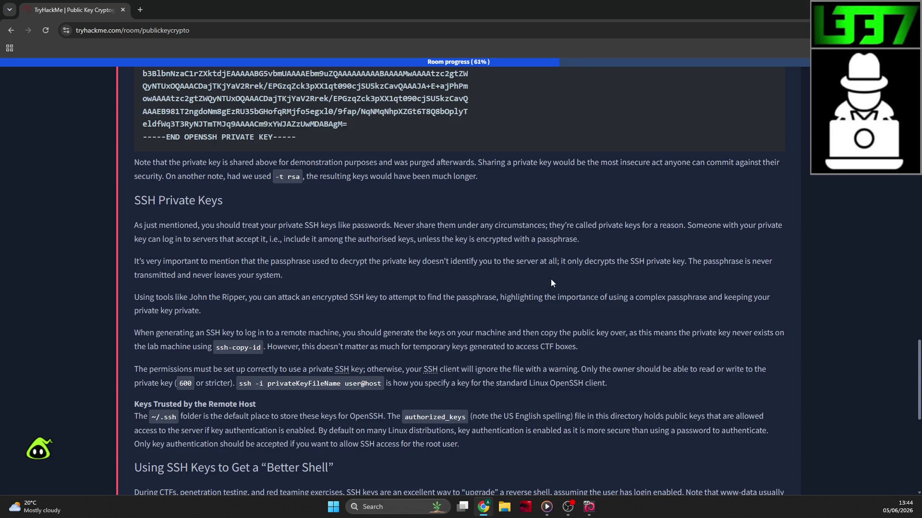
left_click_drag(522, 257, 527, 259)
left_click_drag(270, 261, 610, 261)
left_click(611, 261)
scroll(249, 266, "down", 1)
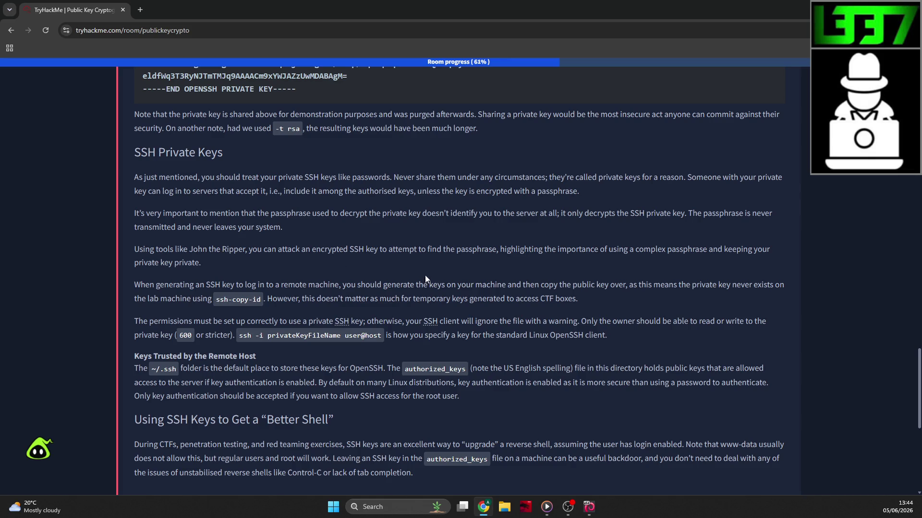
left_click_drag(516, 250, 559, 250)
left_click(577, 250)
scroll(172, 259, "down", 1)
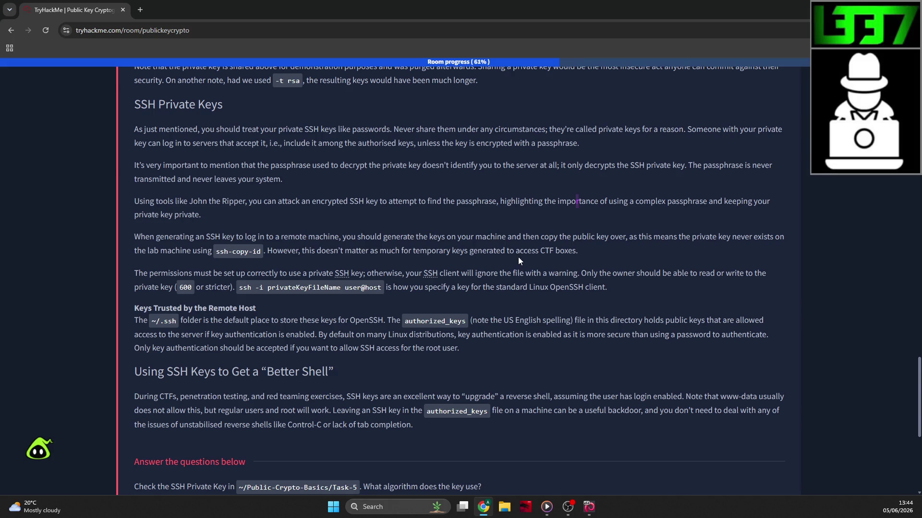
left_click_drag(254, 273, 311, 273)
left_click(352, 277)
scroll(254, 273, "down", 1)
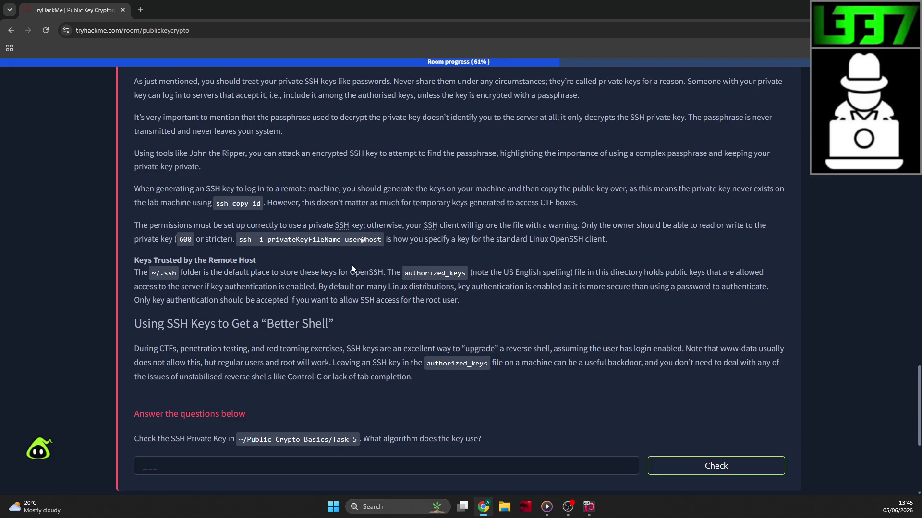
Read the Task 5 SSH text down to the question, then start typing 'sudo ssh user@' in Kali.
scroll(349, 264, "up", 1)
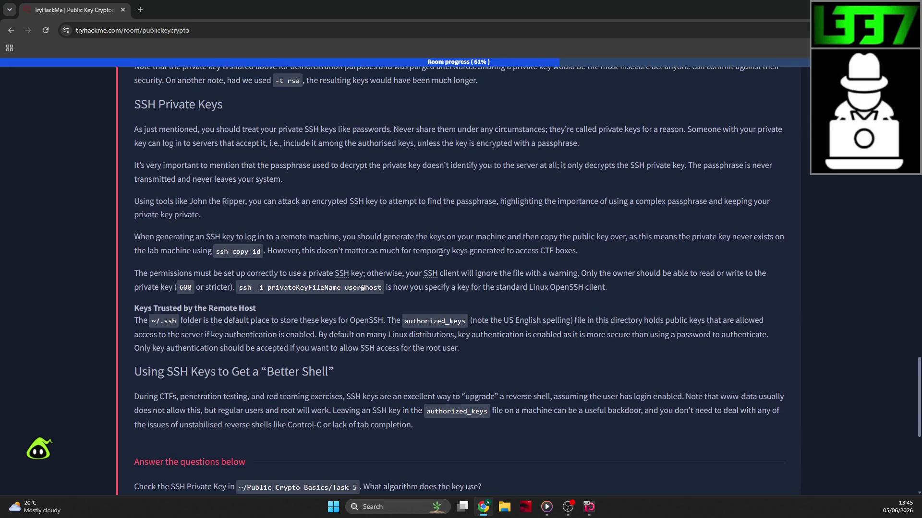
scroll(437, 251, "up", 10)
scroll(422, 267, "up", 15)
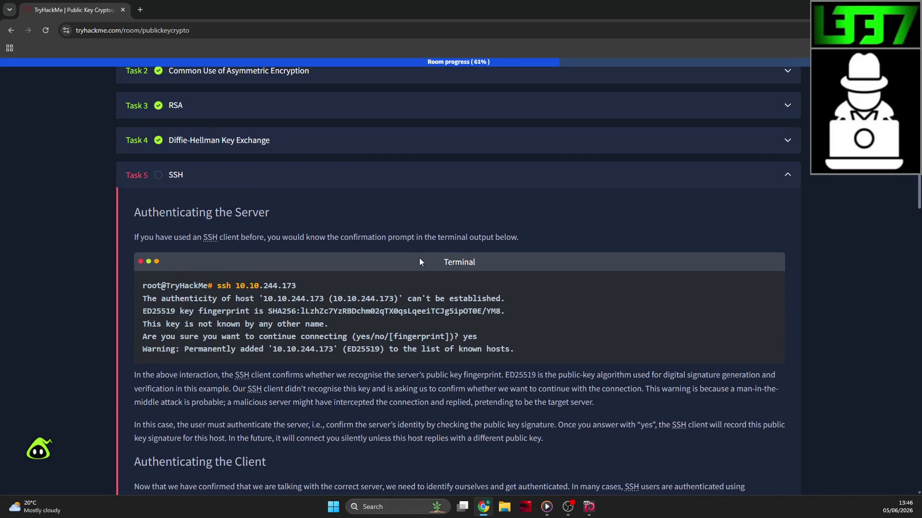
scroll(254, 249, "down", 3)
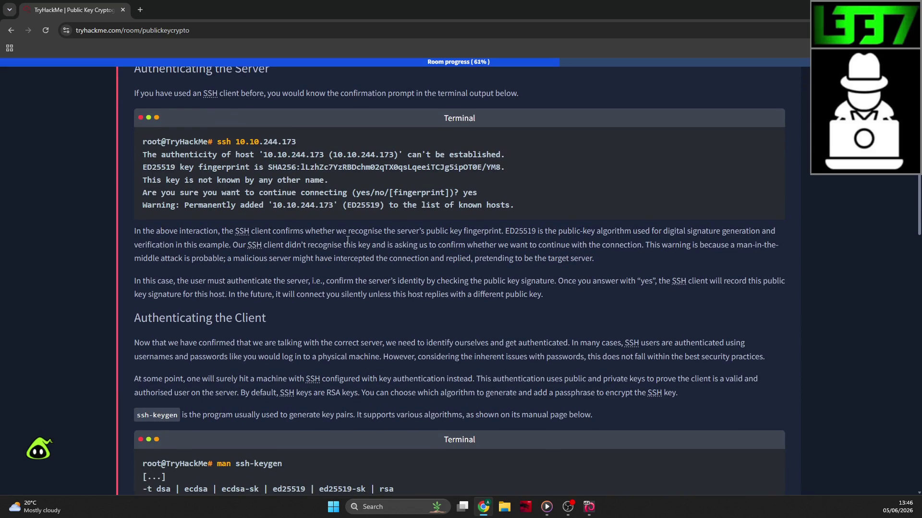
scroll(349, 239, "down", 5)
scroll(349, 237, "down", 3)
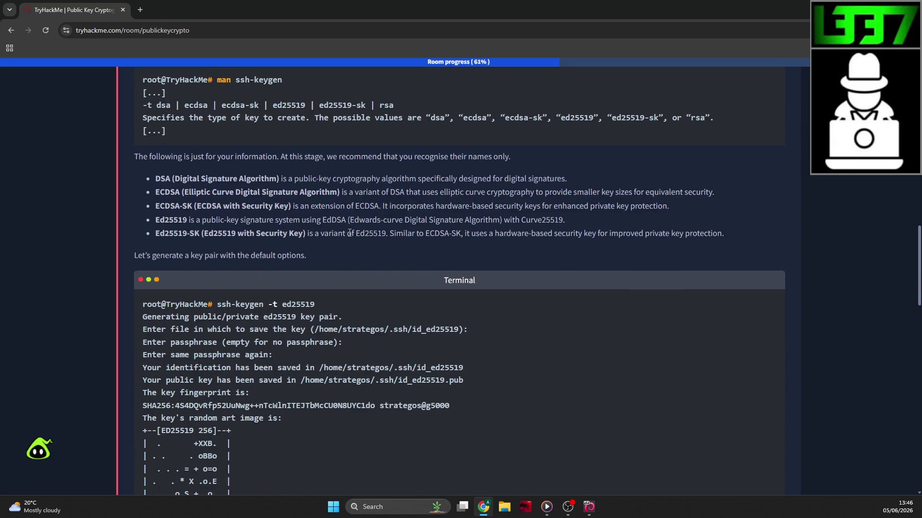
scroll(350, 233, "down", 2)
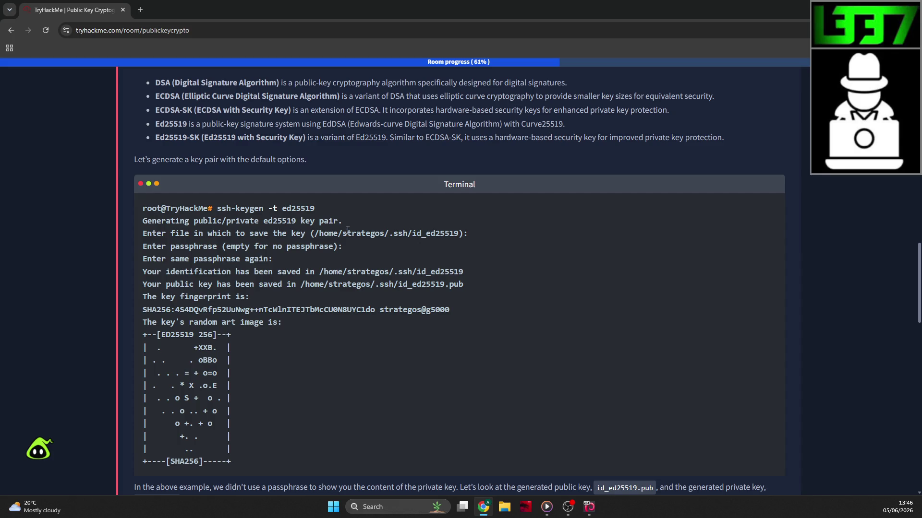
scroll(347, 230, "up", 10)
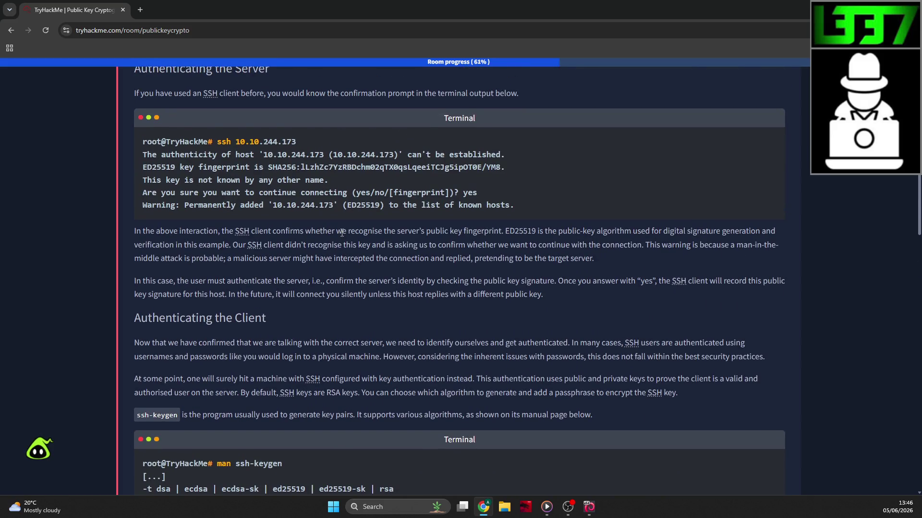
scroll(342, 232, "up", 4)
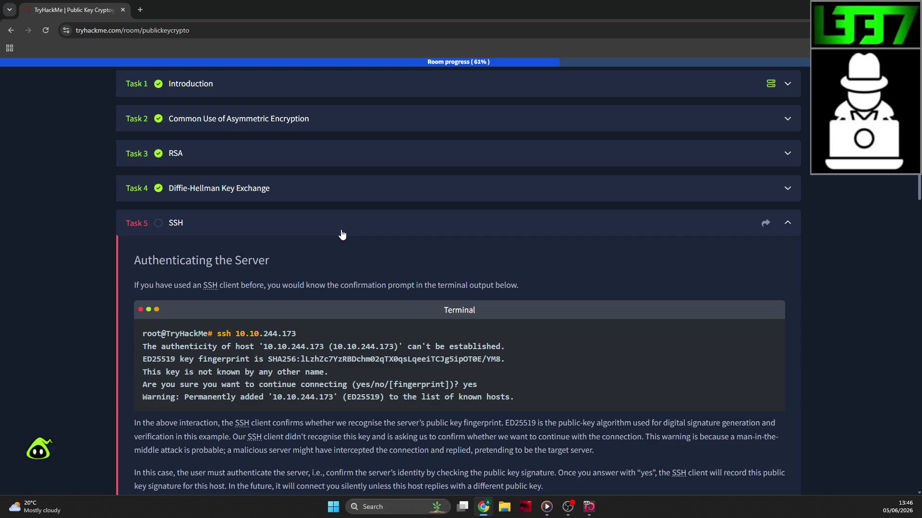
scroll(341, 215, "down", 15)
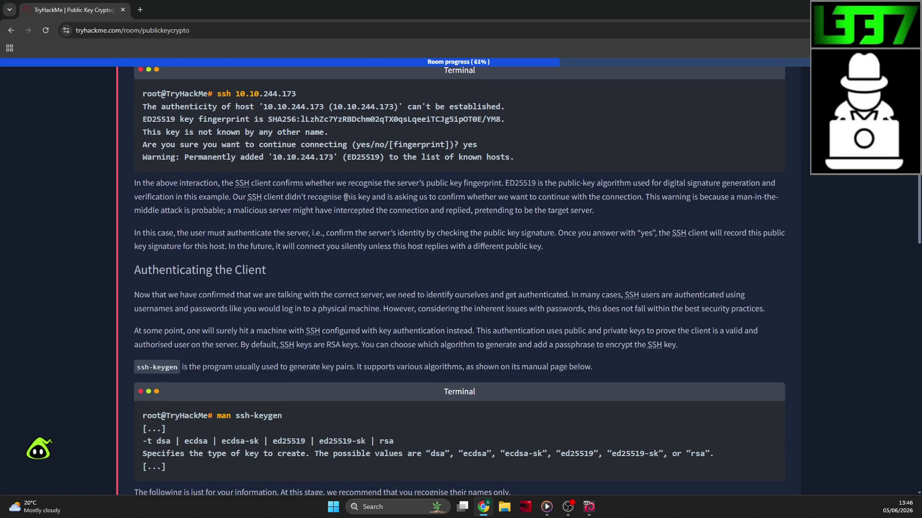
scroll(344, 203, "down", 13)
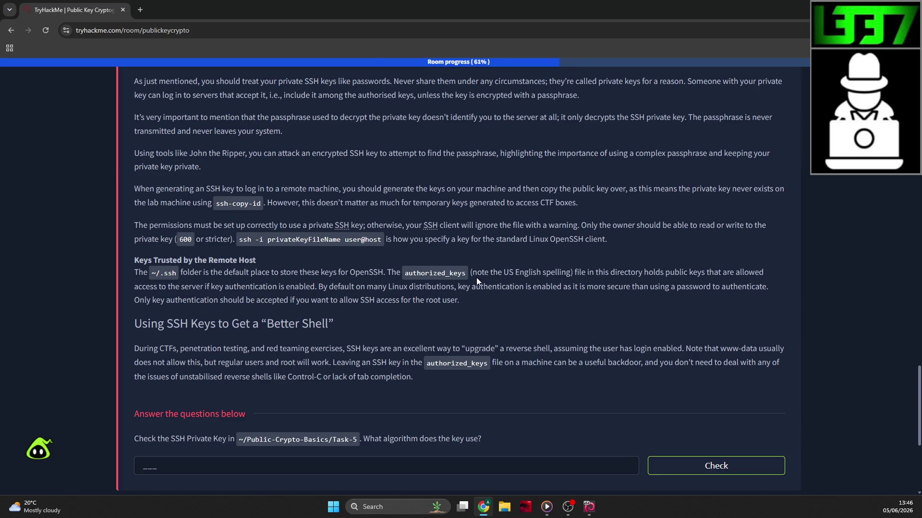
key("alt+Tab")
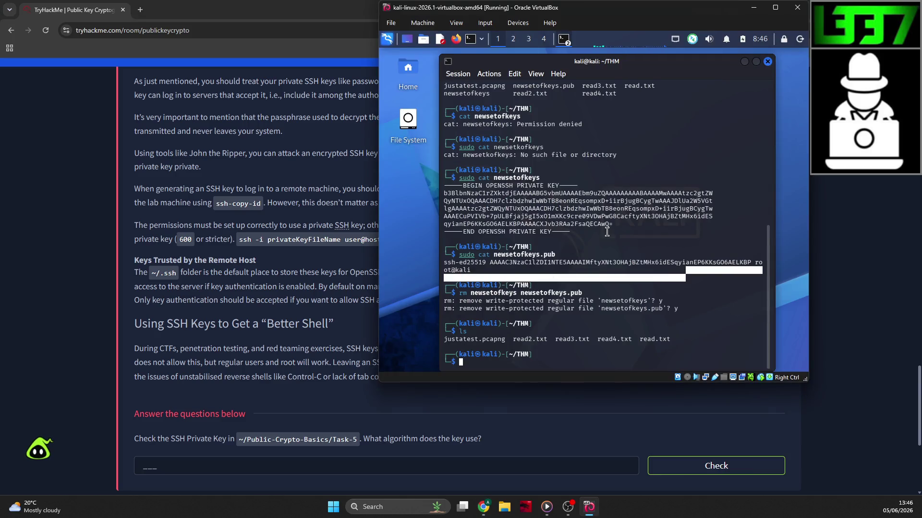
type("sudo ssh ")
type("user@#")
left_click(223, 246)
scroll(223, 247, "up", 10)
scroll(224, 247, "up", 15)
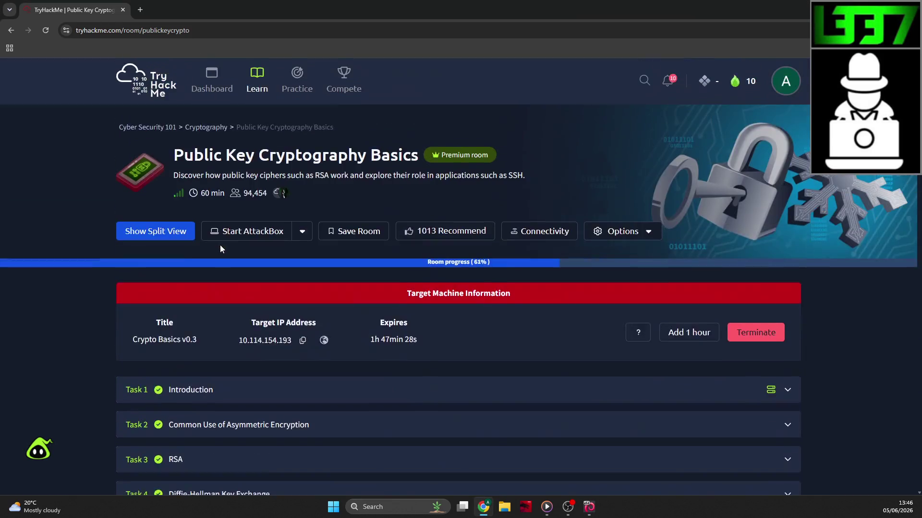
left_click_drag(289, 344, 238, 341)
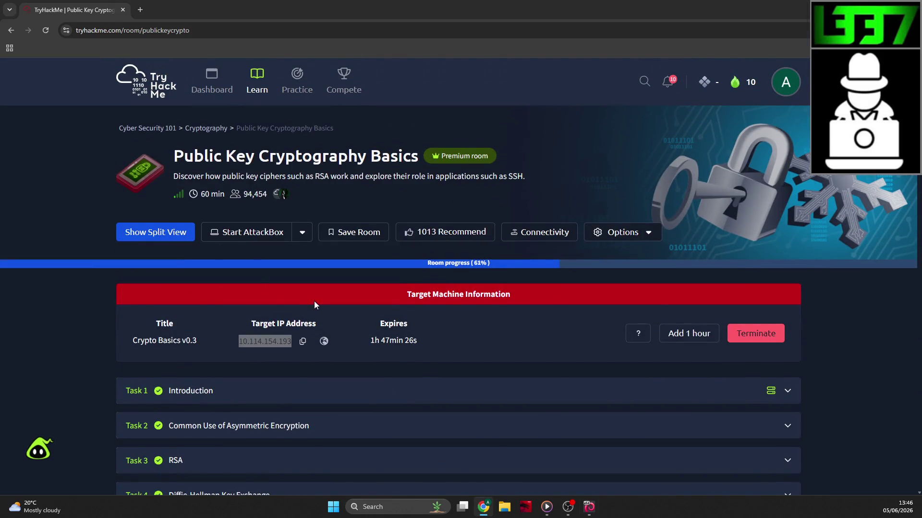
key("alt+Tab")
key("Right")
key("Return")
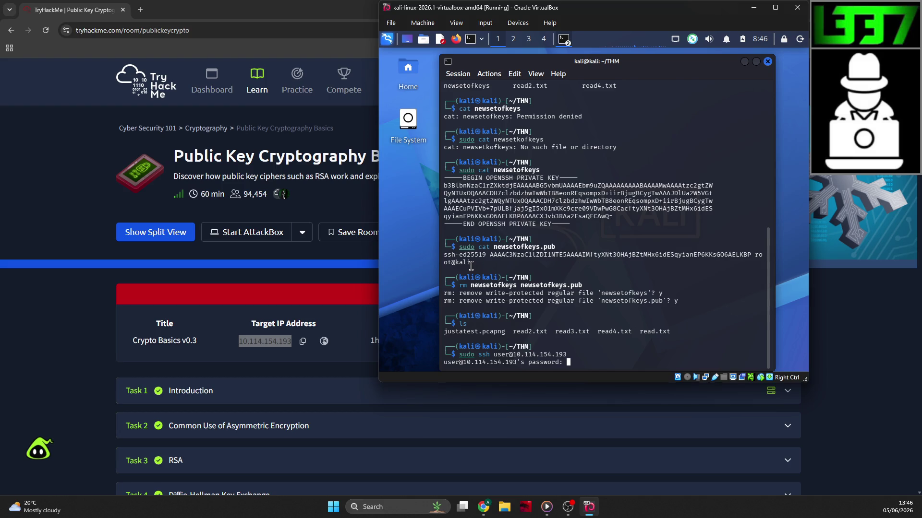
Glance at the TryHackMe page, then clear the Kali terminal after the SSH login.
left_click(22, 307)
scroll(69, 318, "down", 7)
scroll(91, 312, "down", 7)
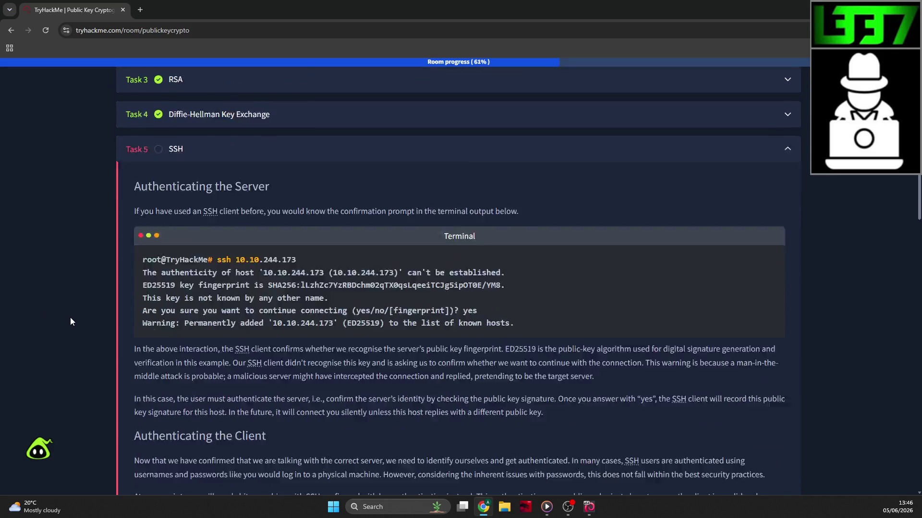
key("alt+Tab")
scroll(235, 314, "down", 5)
scroll(236, 314, "down", 10)
type("c")
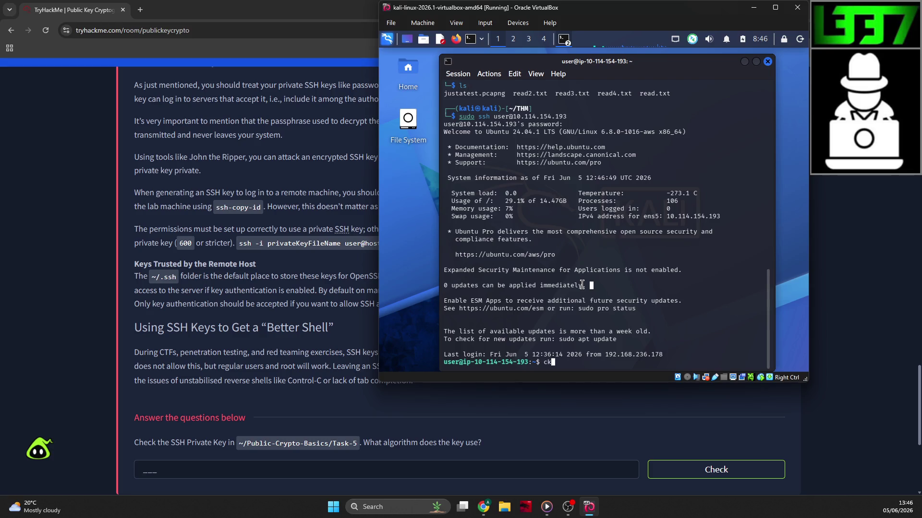
type("lear")
key("Return")
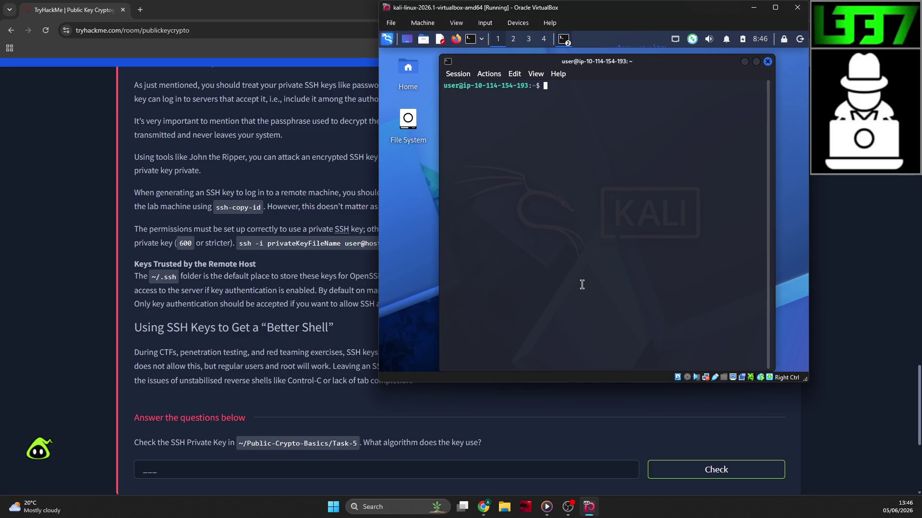
Run cd ~/.ssh on the target and find there is no .ssh home folder.
type("cd ~")
type("/")
type("ssh")
key("BackSpace")
key("BackSpace")
key("BackSpace")
type(".sh")
key("BackSpace")
type("sh")
key("Return")
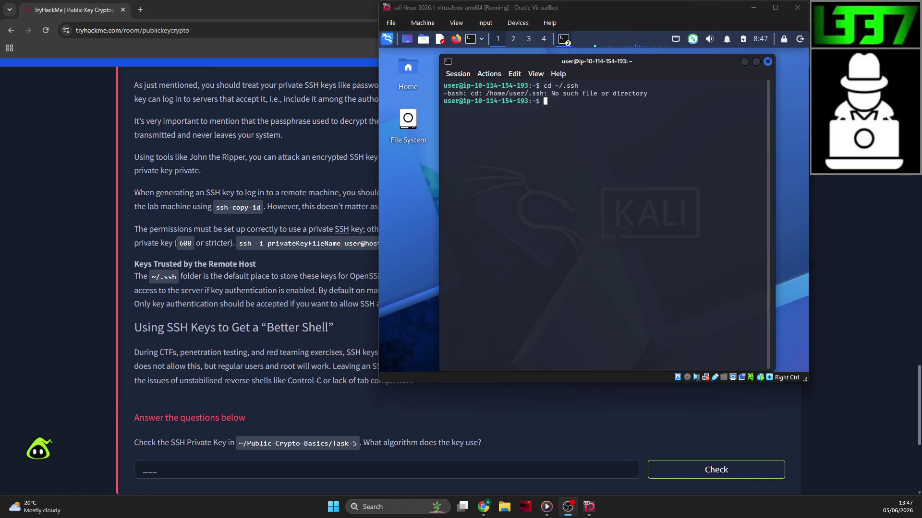
left_click(211, 285)
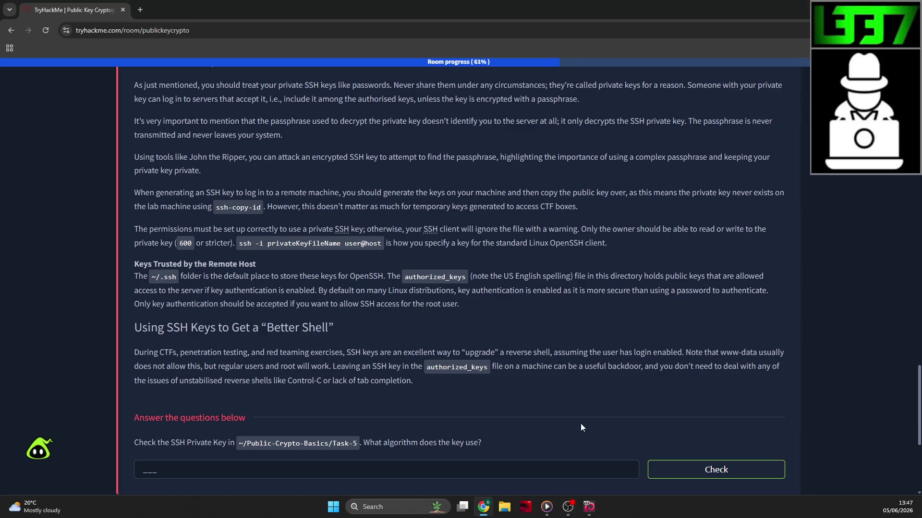
Try sudo su on the target; it is refused because the user isn't in sudoers.
left_click(589, 507)
type("sudo su")
key("Return")
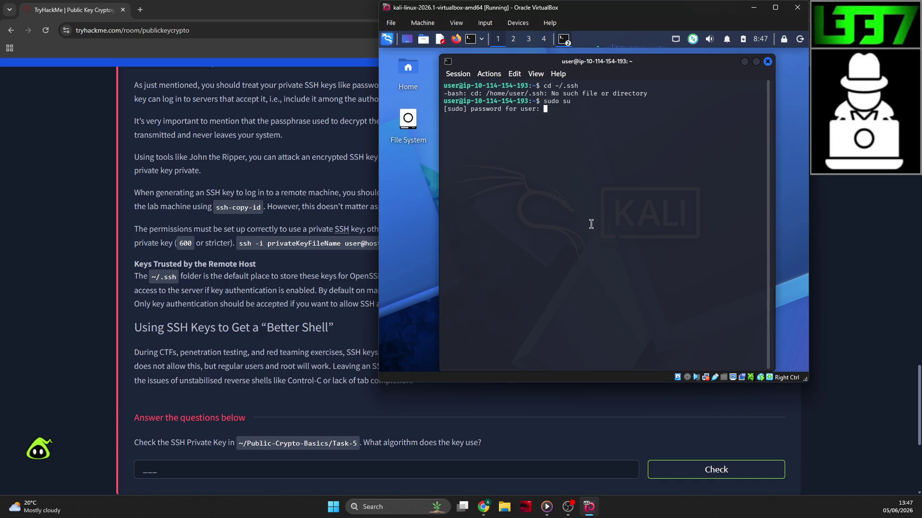
key("Return")
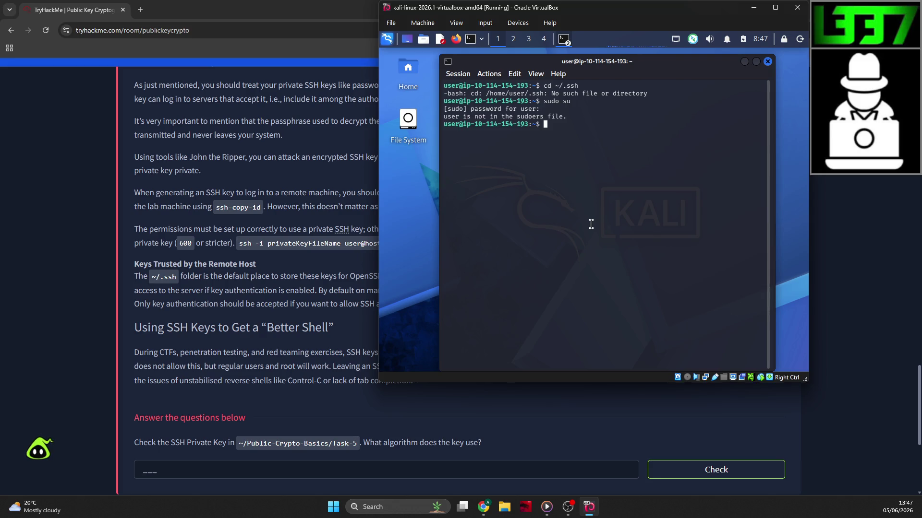
Attempt su, su - and su root to reach root, each failing authentication.
type("su")
key("Return")
key("Return")
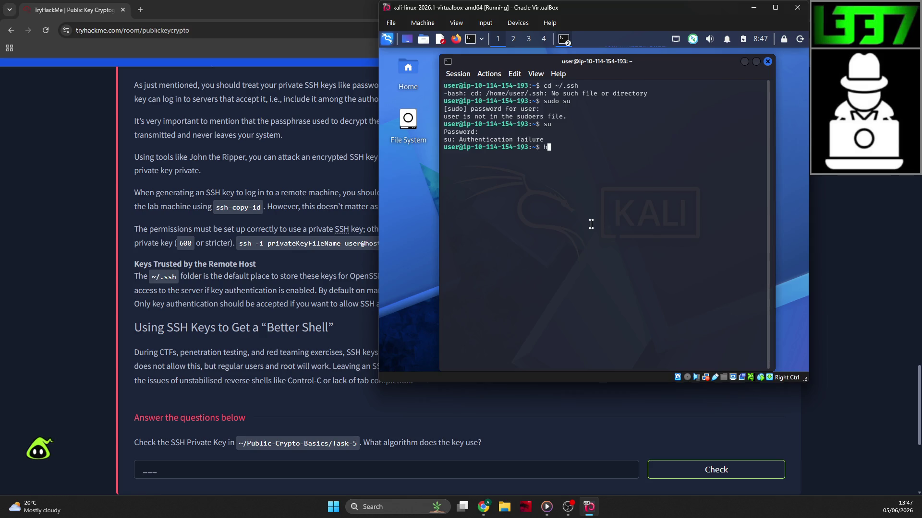
type("su -")
key("Return")
key("ctrl+c")
type("su root")
key("Return")
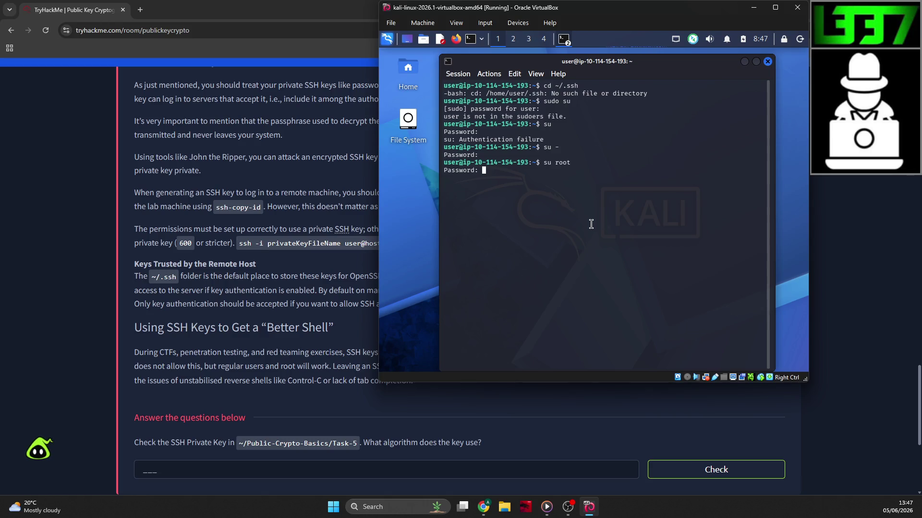
key("Return")
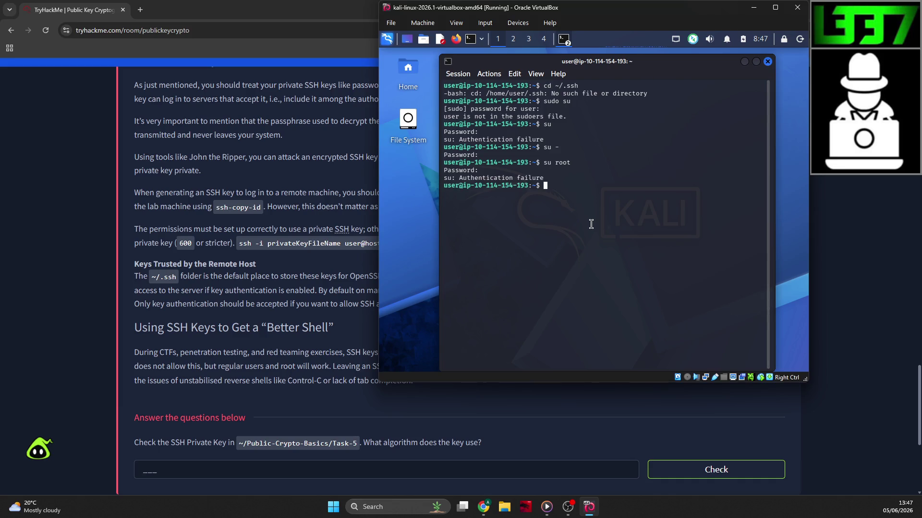
type("su root")
key("Return")
key("Return")
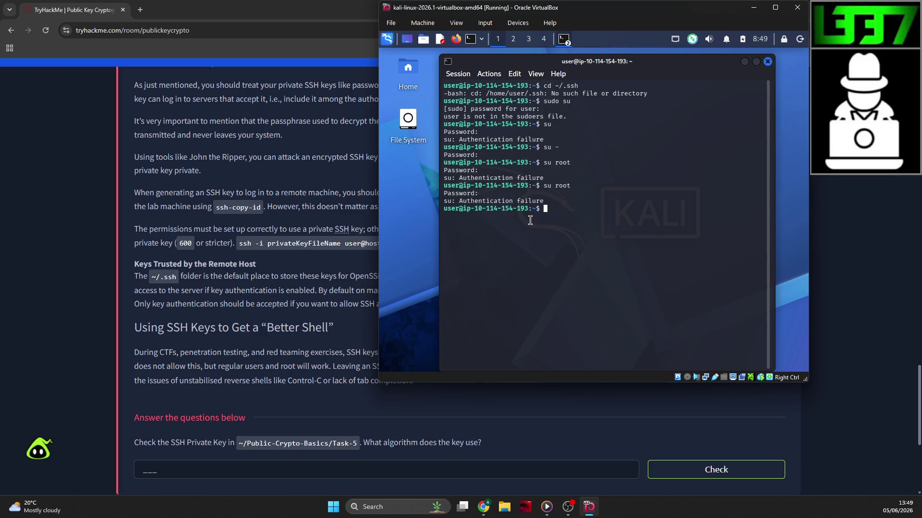
Bring the TryHackMe page with Task 5's key-algorithm question back in front.
left_click(374, 335)
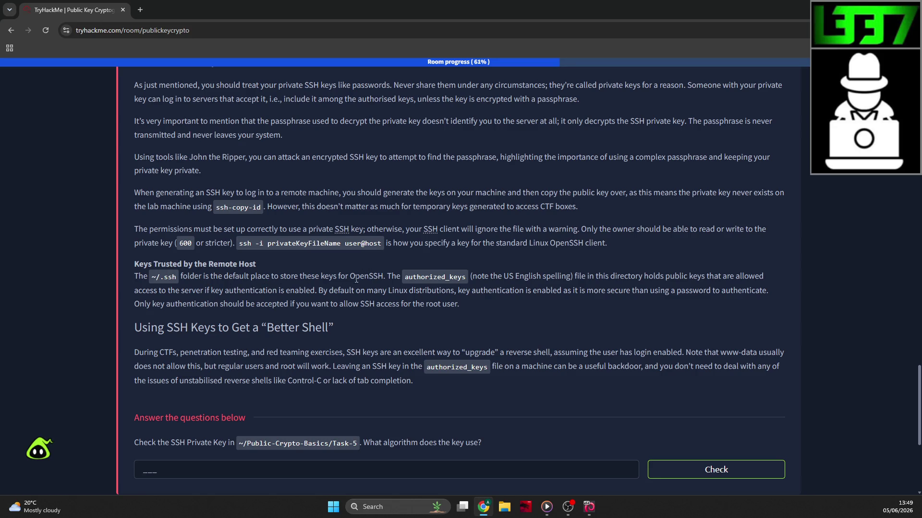
Move up to /home and then to /, listing each directory's contents.
key("alt+Tab")
type("cd ..")
key("Return")
type("ls")
key("Return")
type("cd ..")
key("Return")
type("ls")
key("Return")
key("Return")
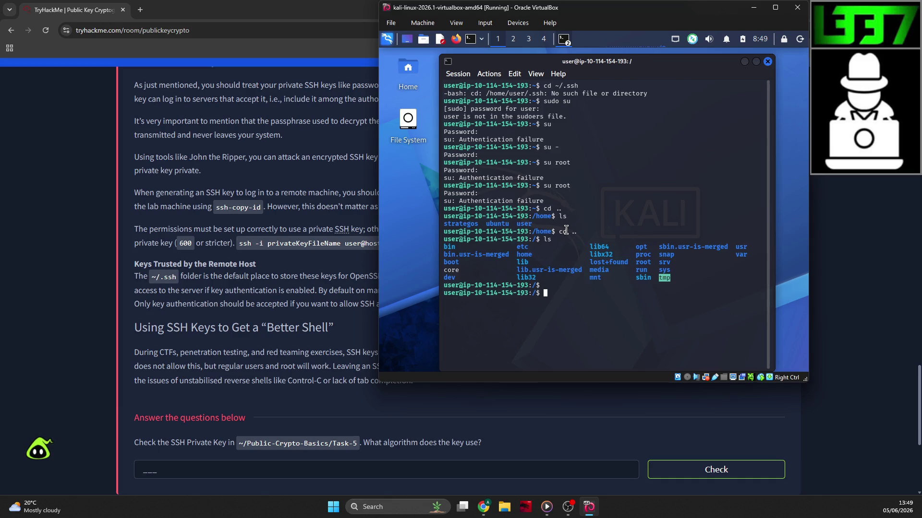
Run ls -la at / to show all entries, hidden ones included, with owners and permissions.
type("ls")
type(" -la")
key("Return")
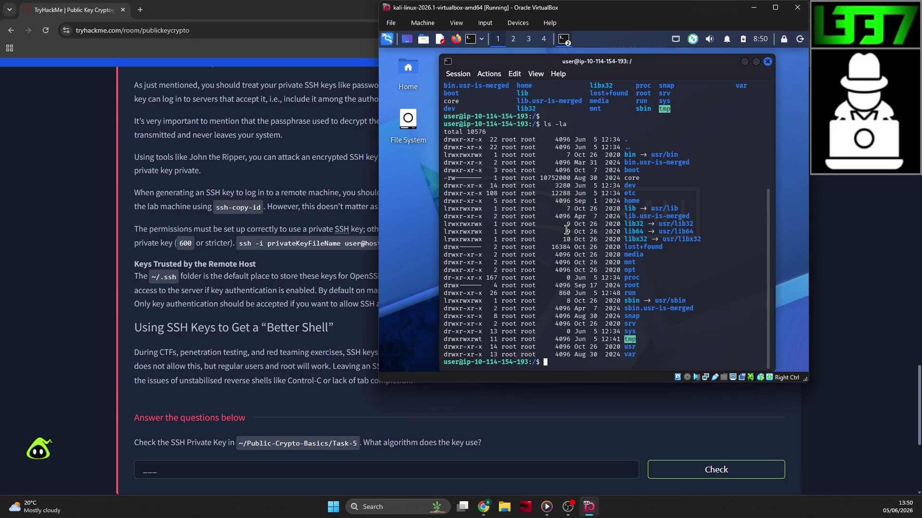
right_click(567, 232)
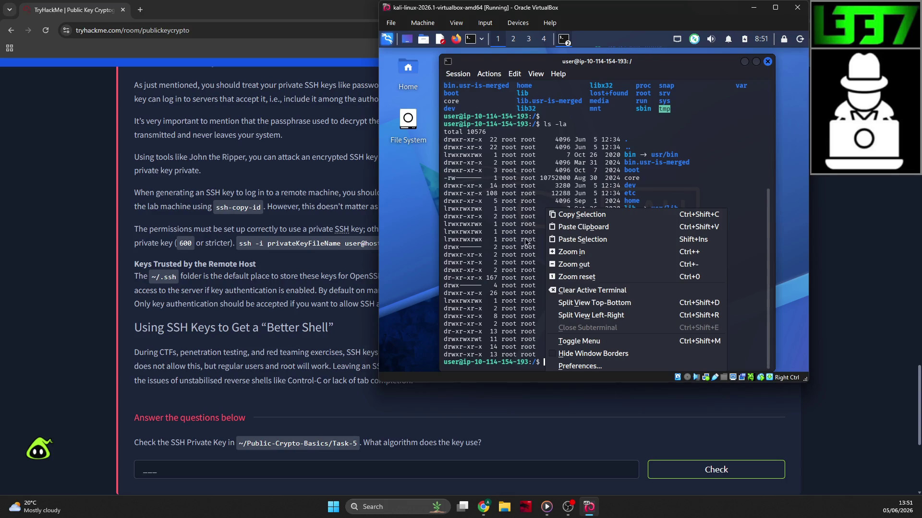
Go up to /, list it with ls -la, and try cd .ssh and cd /.ssh.
left_click(498, 222)
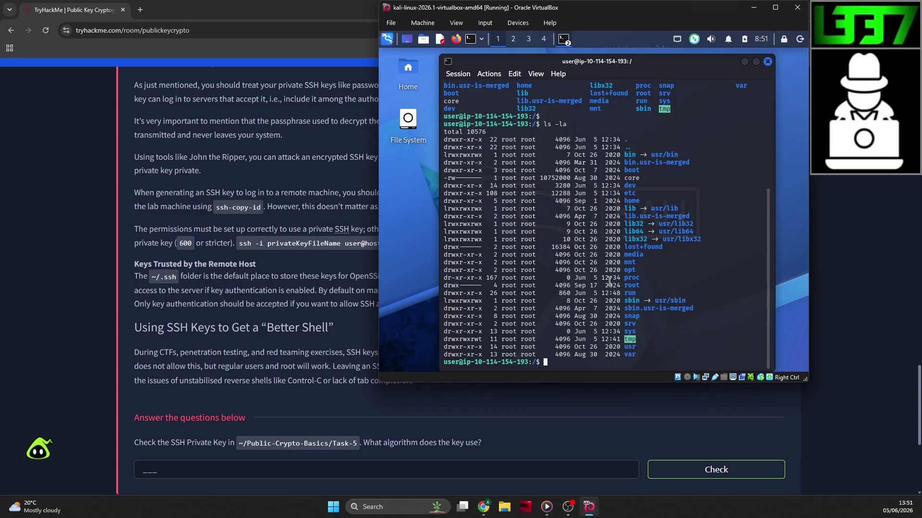
type("cd ..")
key("Return")
type("ls ")
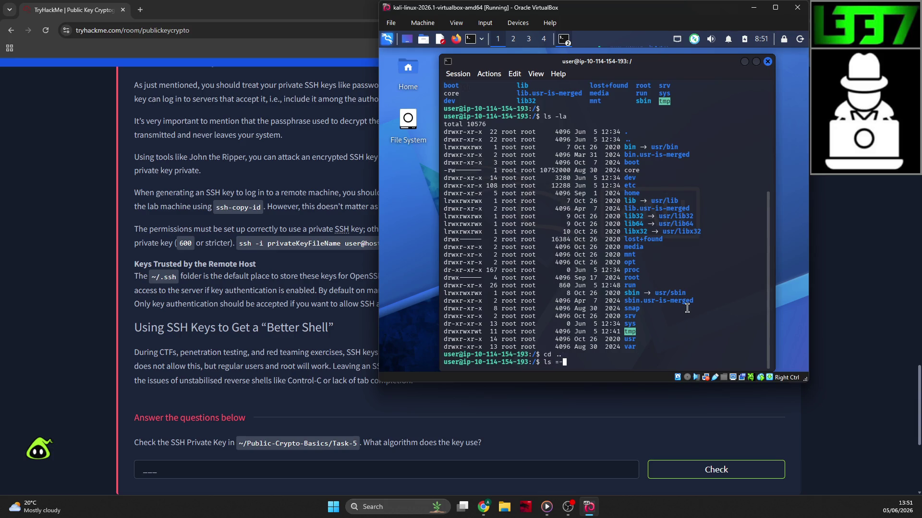
type("-la")
key("Return")
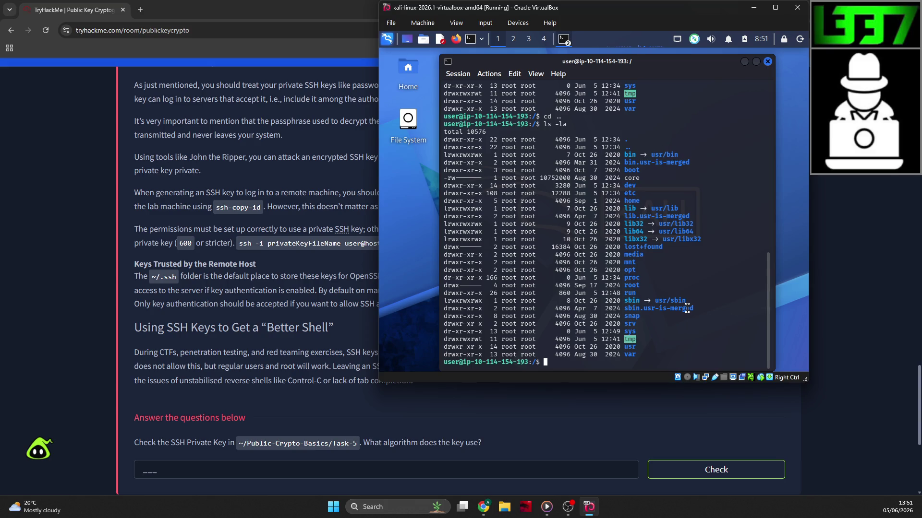
type("cd ")
type(".")
type("ssh")
key("Return")
type("cd ./")
key("BackSpace")
key("BackSpace")
type("/.ssh")
key("Return")
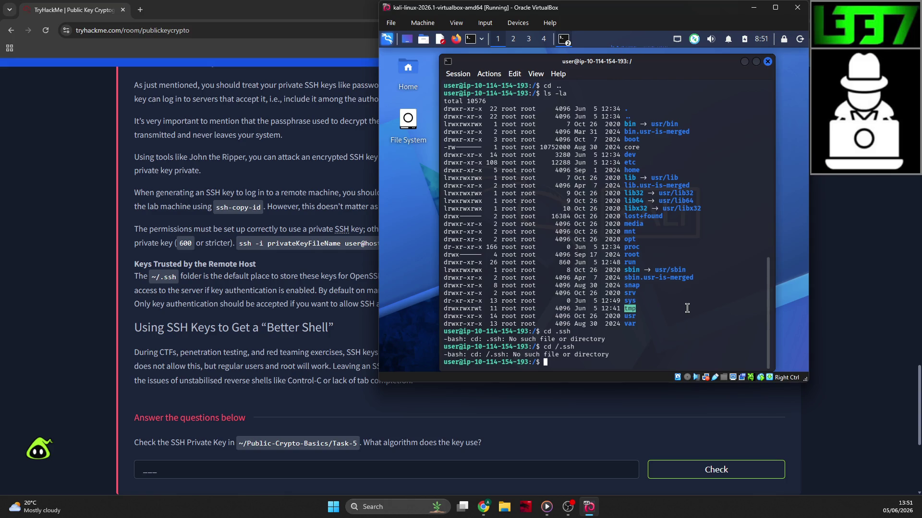
Enter /usr, list it, try .ssh and find .ssh there, then clear the screen.
type("cd usr")
key("Return")
type("ls")
key("Return")
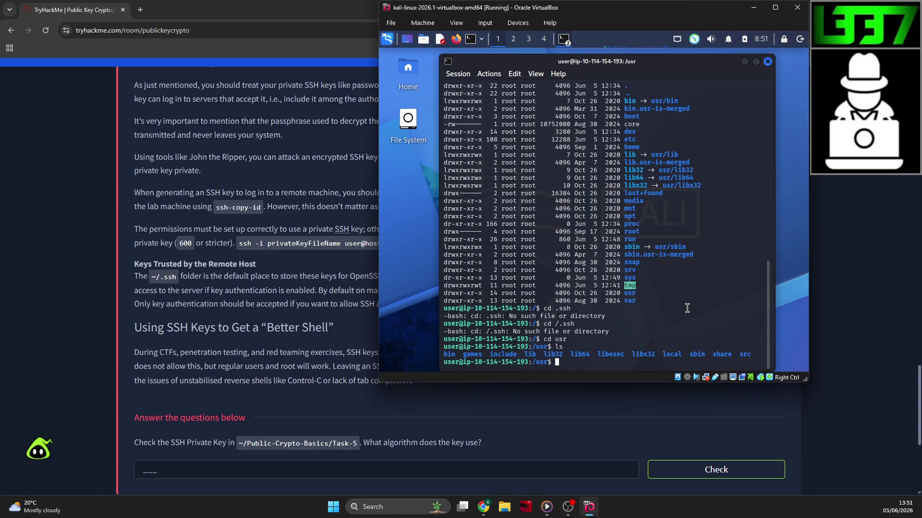
type(".ssh")
key("Return")
type("find .ssh")
key("Return")
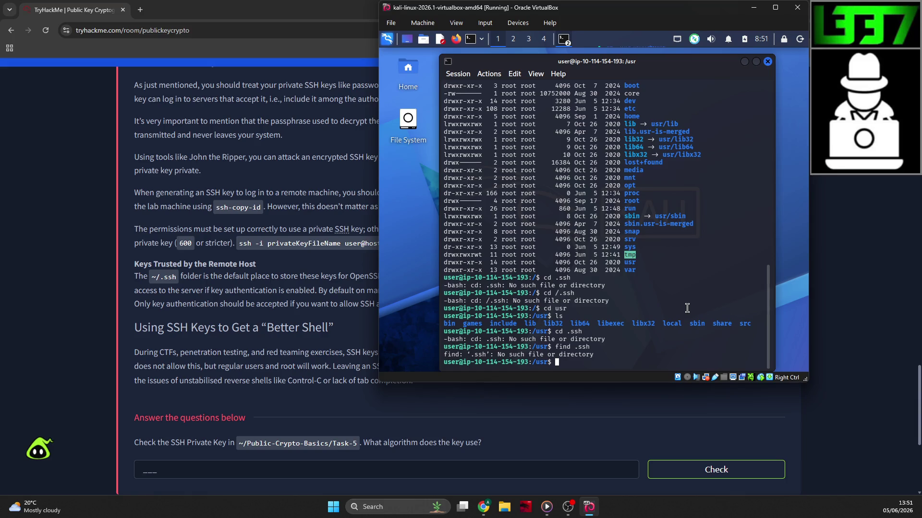
type("clear")
key("Return")
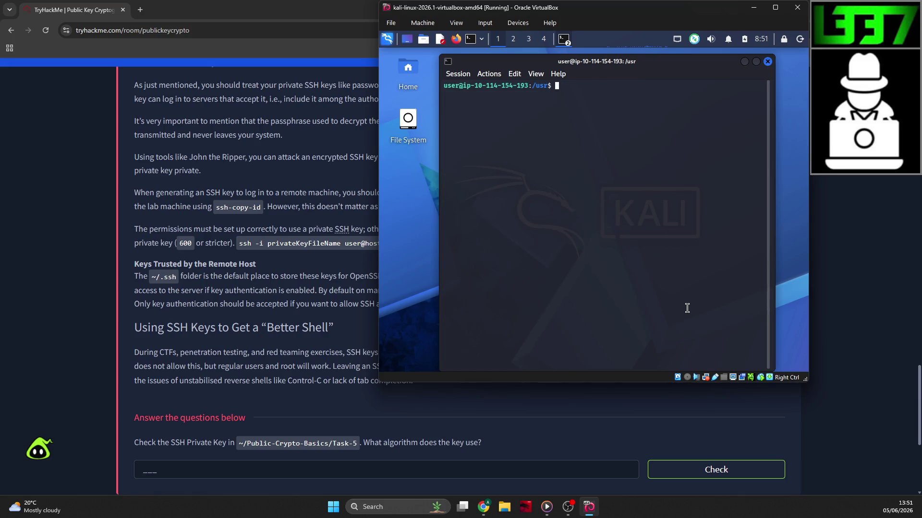
left_click(257, 272)
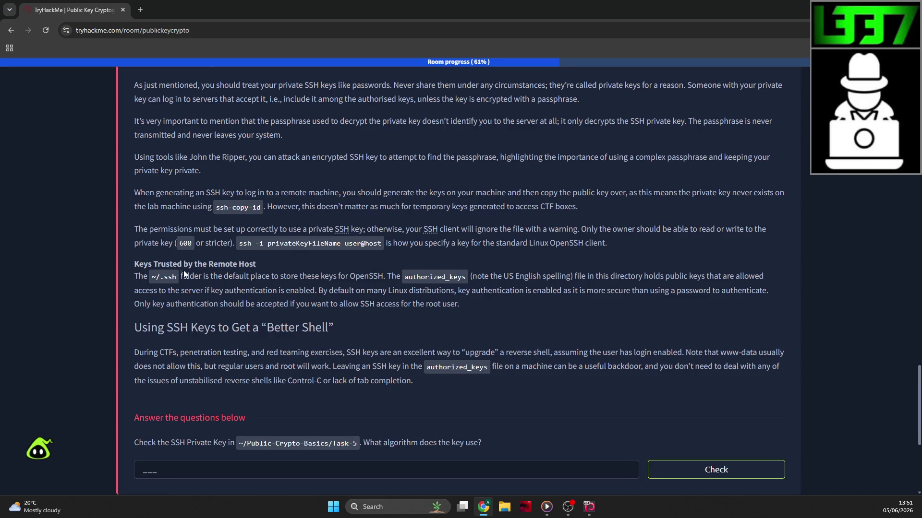
Try cd root from /usr, then go back up to / and list it.
key("alt+Tab")
type("cd root")
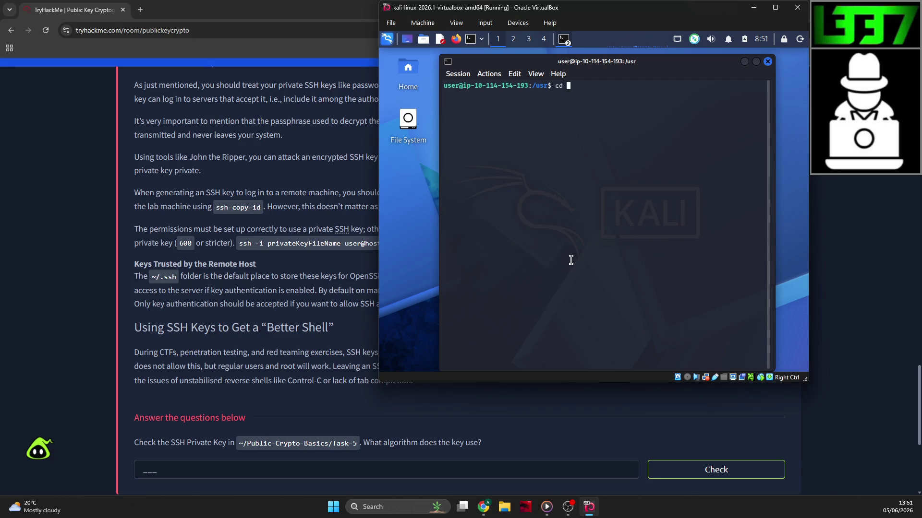
key("Return")
type("ls")
key("Return")
type("cd ..")
key("Return")
type("sls")
key("Return")
type("ls")
key("Return")
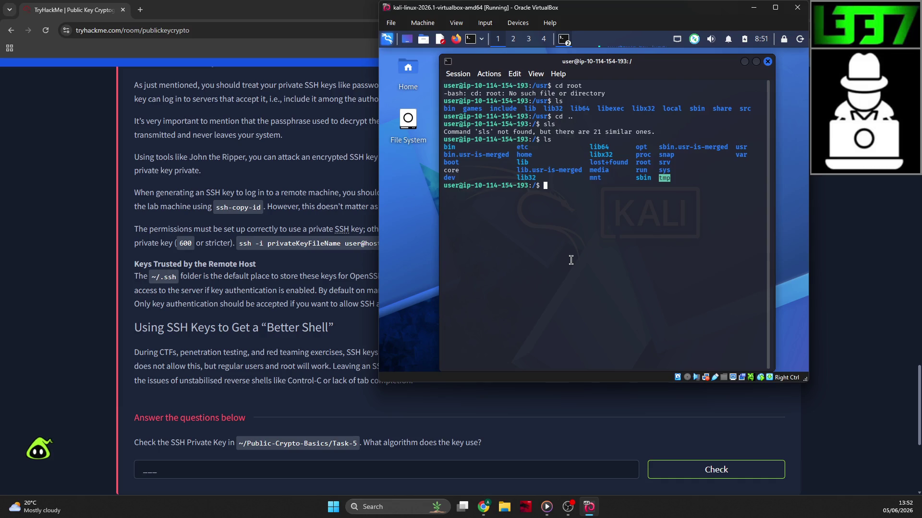
type("cd ")
type("..")
key("Return")
type("ls")
key("Return")
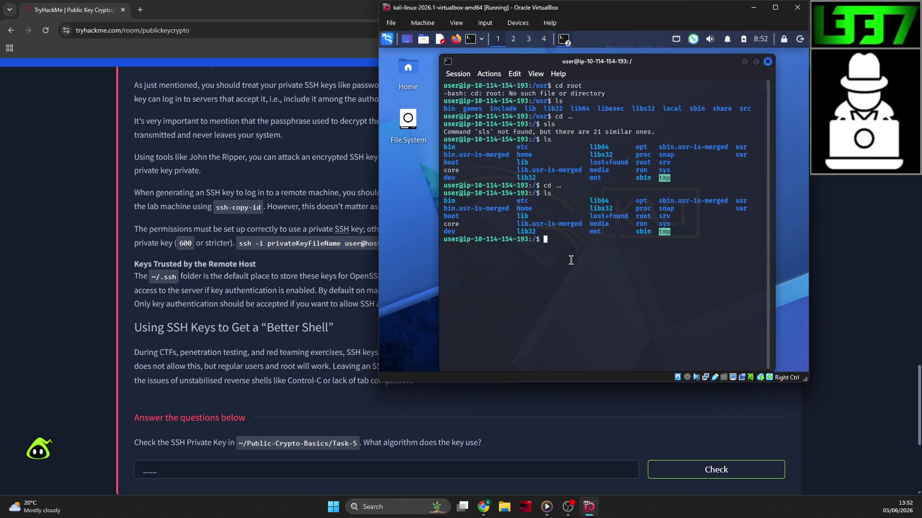
Enter /bin and list it, try cd .ssh, and scroll up through the ssh-keygen and ssh-agent listing.
type("cd bin")
key("Return")
type("ls")
key("Return")
type("cd .s")
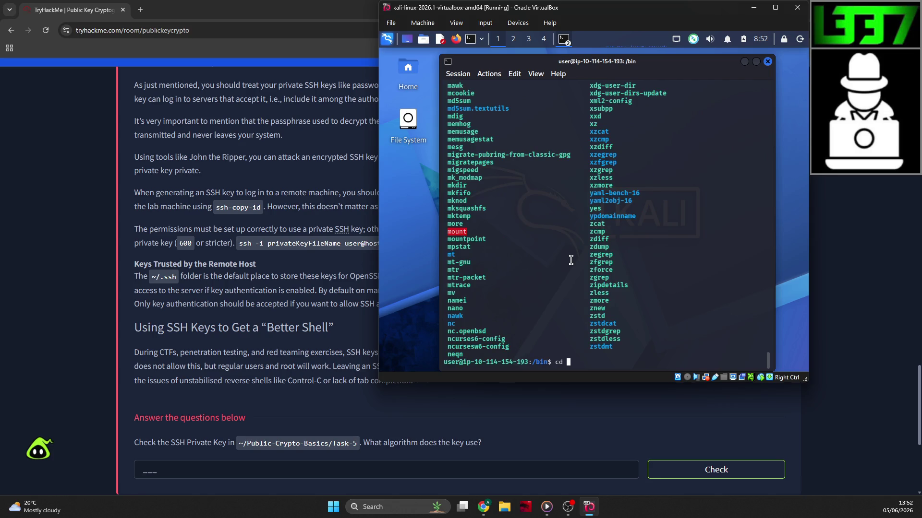
type("sh")
key("Return")
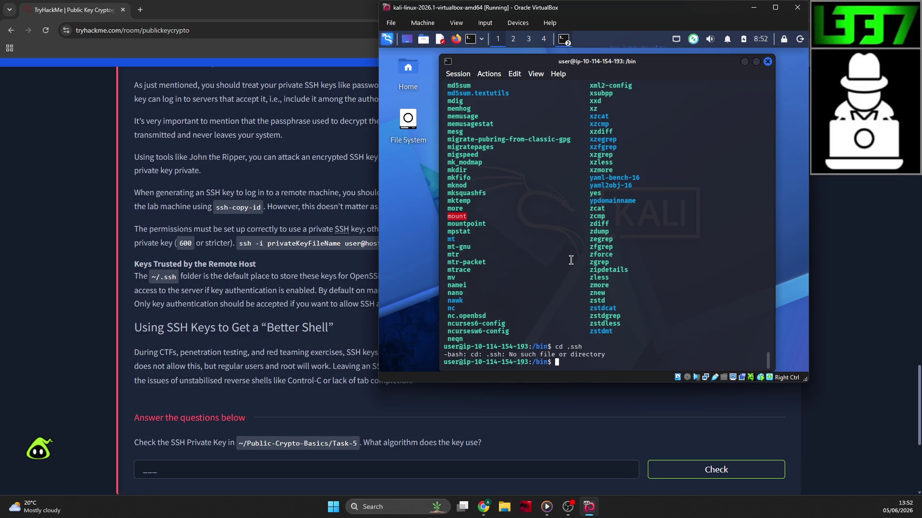
scroll(553, 260, "up", 2)
scroll(553, 259, "up", 11)
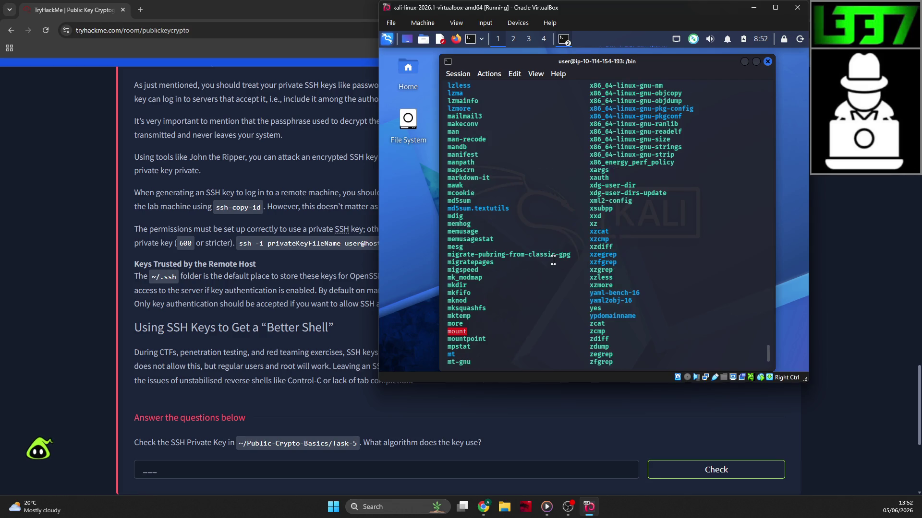
scroll(552, 259, "up", 15)
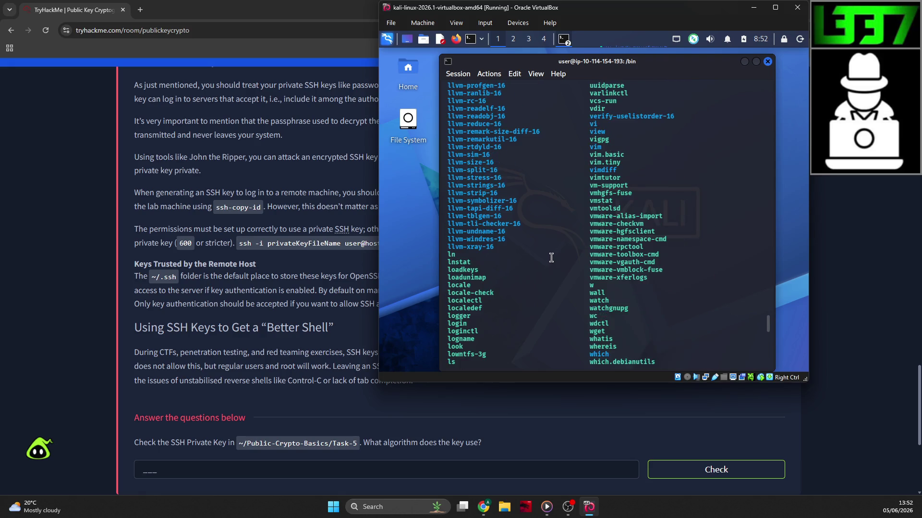
scroll(550, 257, "up", 17)
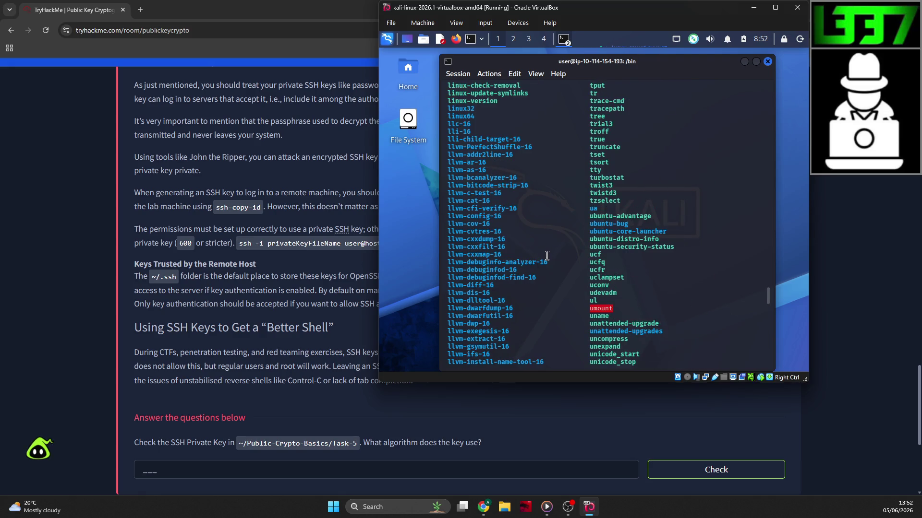
scroll(546, 255, "up", 20)
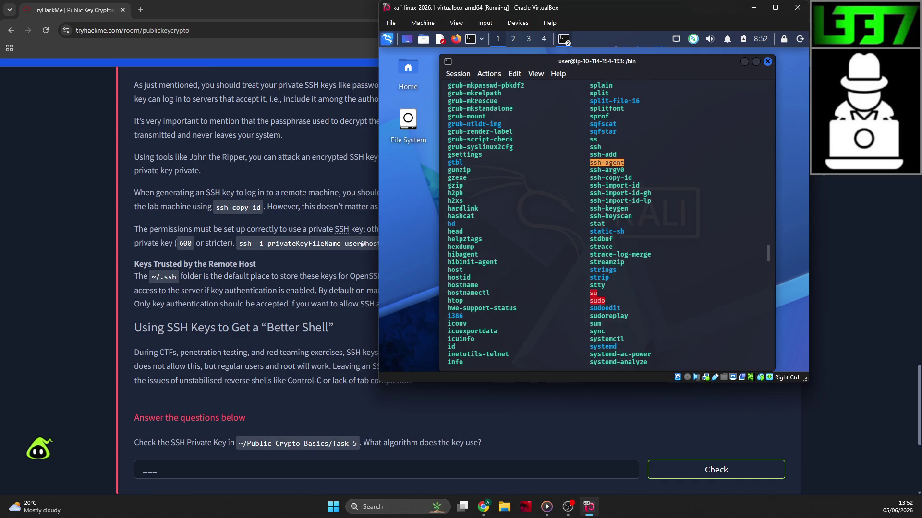
key("alt+Tab")
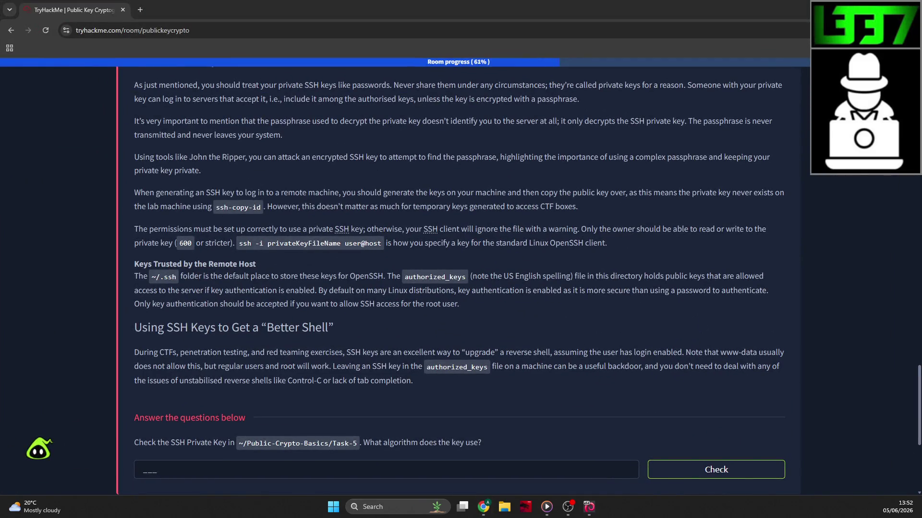
Close a stray blank Chrome window and bring the Kali VirtualBox terminal back over the page.
key("ctrl+n")
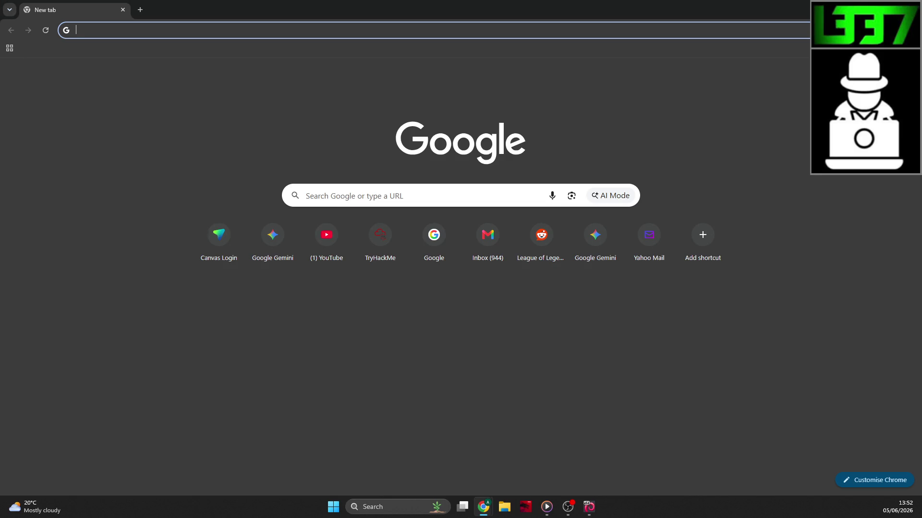
key("ctrl+w")
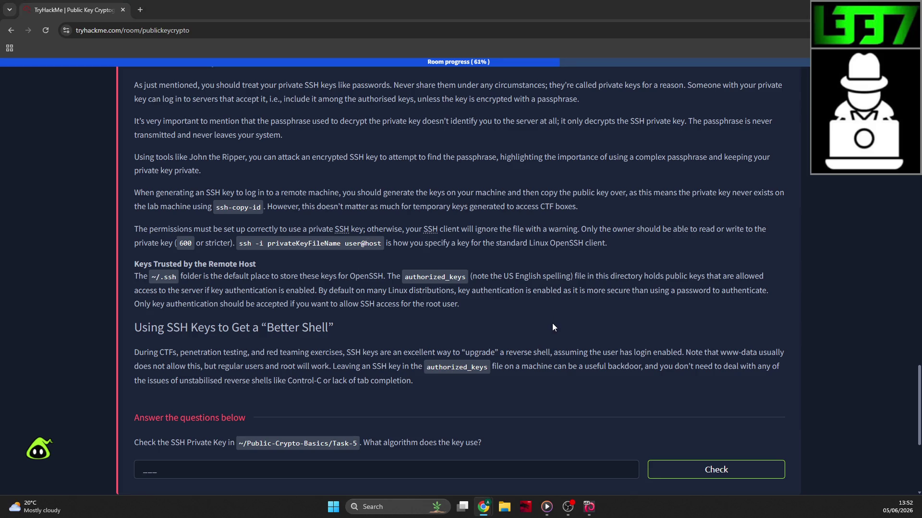
left_click(589, 507)
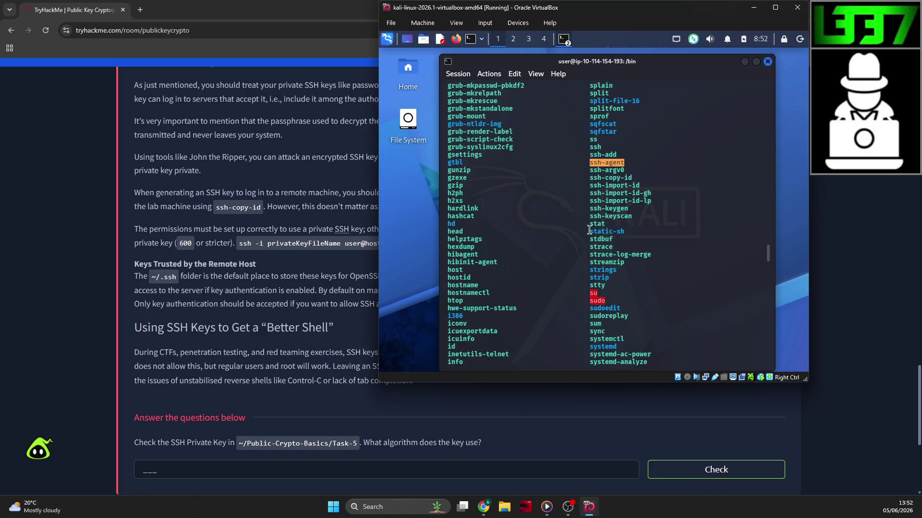
Browse the filesystem root and list the contents of /usr.
type("cd ..")
key("Return")
type("ls")
key("Return")
type("cd usr")
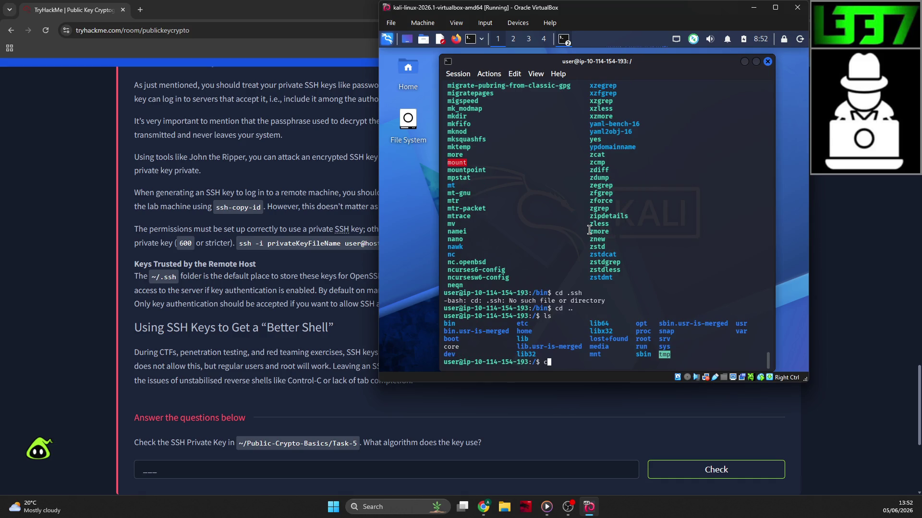
key("Return")
type("ls")
key("Return")
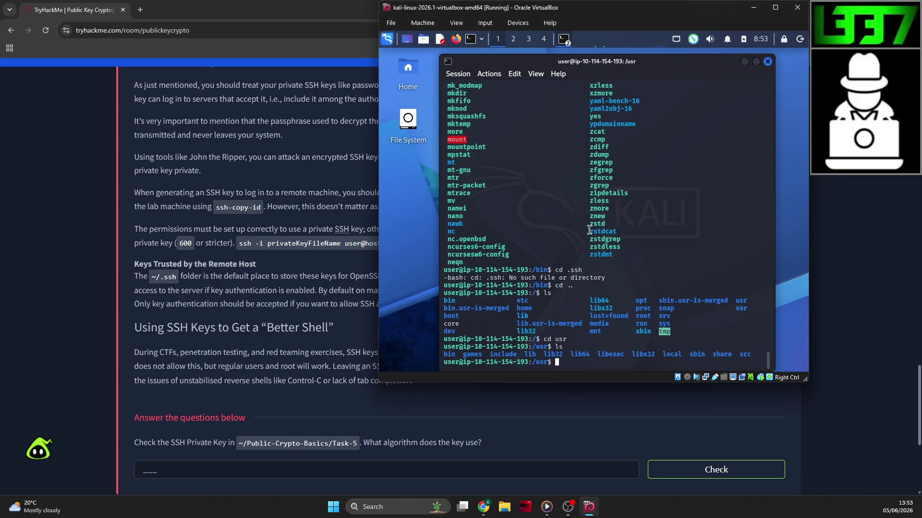
type("cd ..")
key("Return")
Return to the home folder, then move up to /home and list the users' folders.
type("cd")
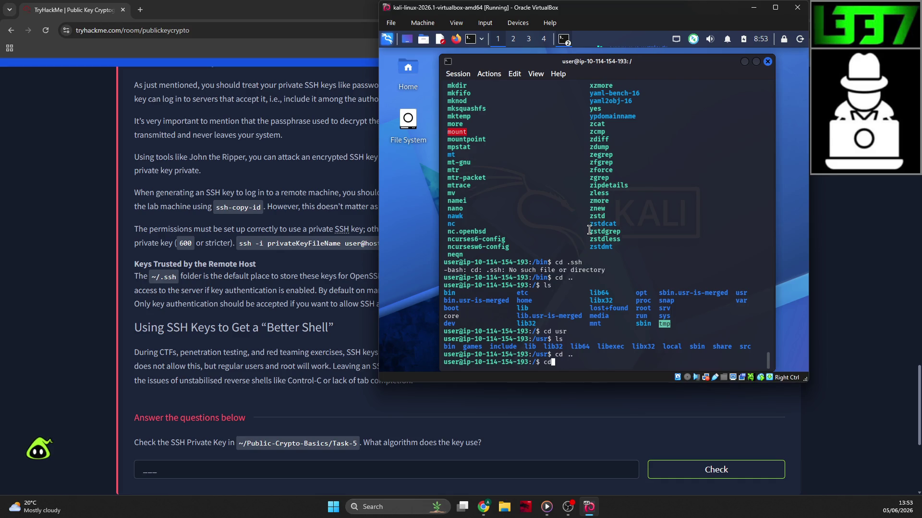
key("Return")
type("ls")
key("Return")
type("cle")
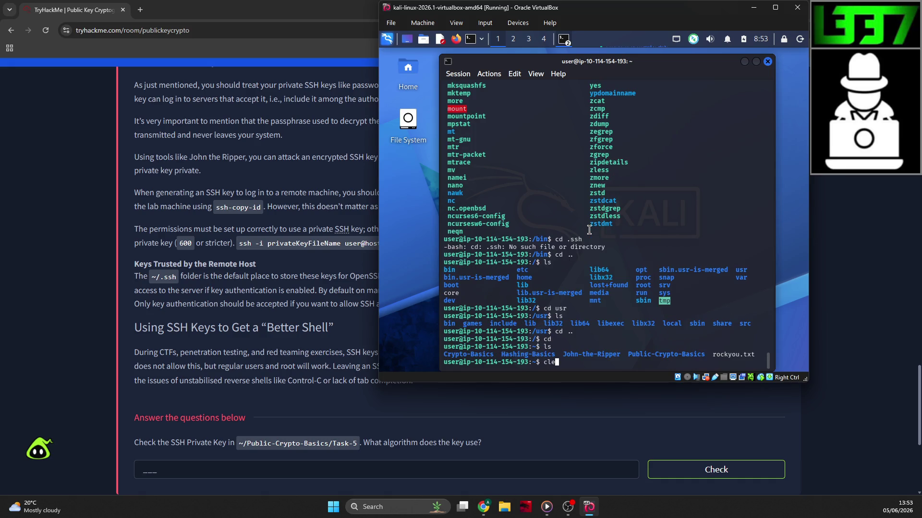
type("ar")
key("Return")
type("ls")
key("Return")
type("cd ..")
key("Return")
type("ls")
key("Return")
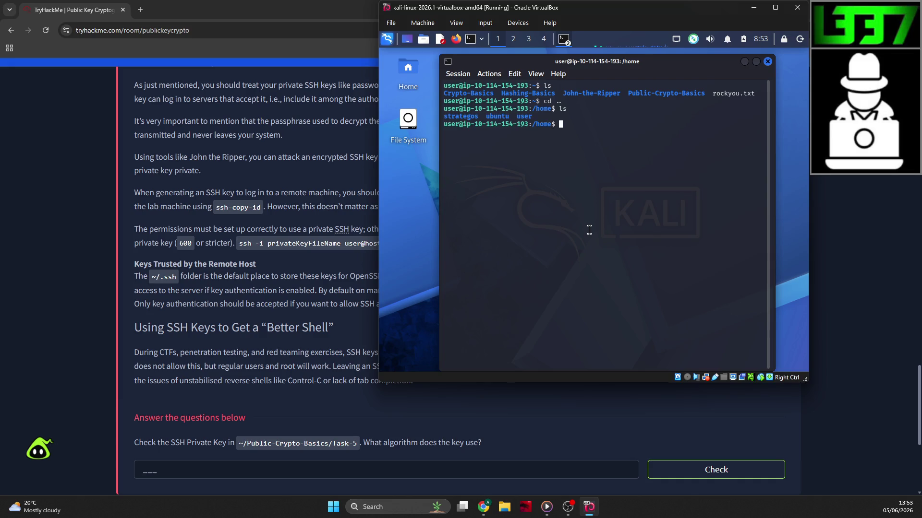
Enter the user home folder and list all its files with ls -la.
type("cd user")
key("Return")
type("ls -la")
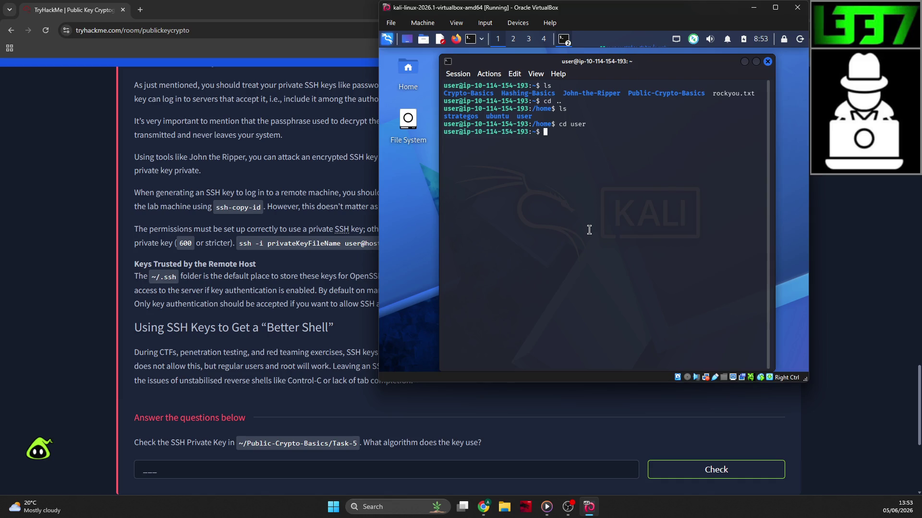
key("Return")
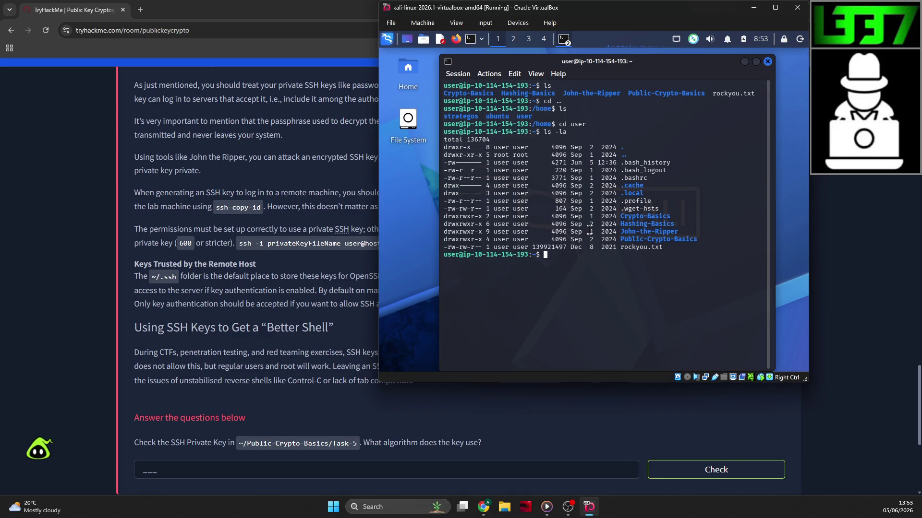
Enter Public-Crypto-Basics and list its Task-5 and Task-7 folders in detail.
type("cd Publ")
key("Tab")
key("Return")
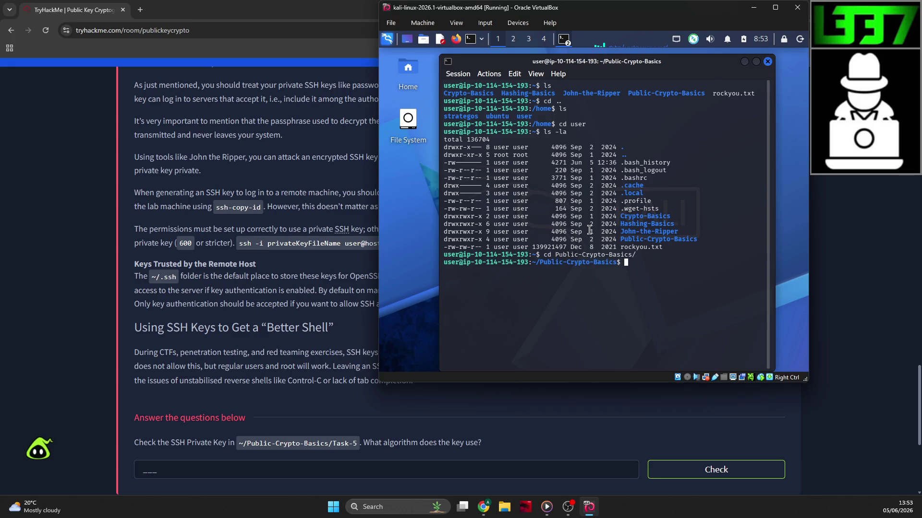
type("ls")
key("Return")
type("cd -la")
key("Return")
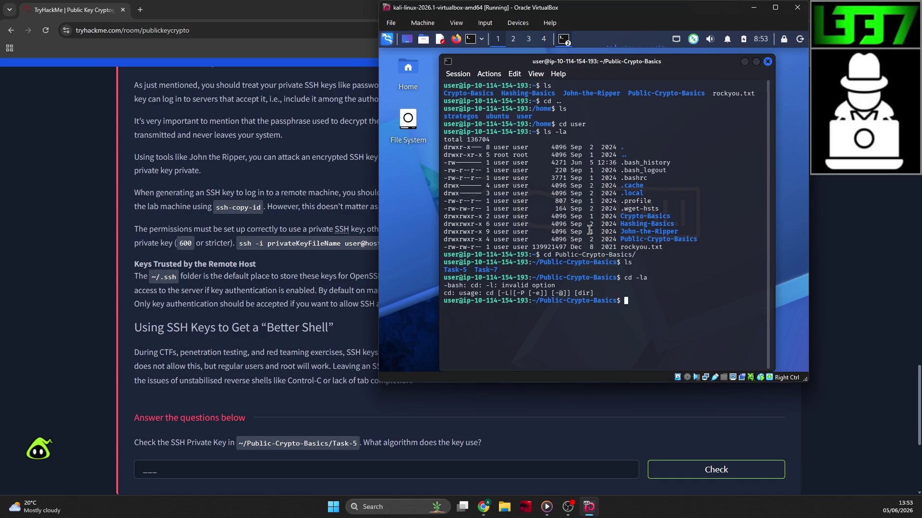
type("ls -la")
key("Return")
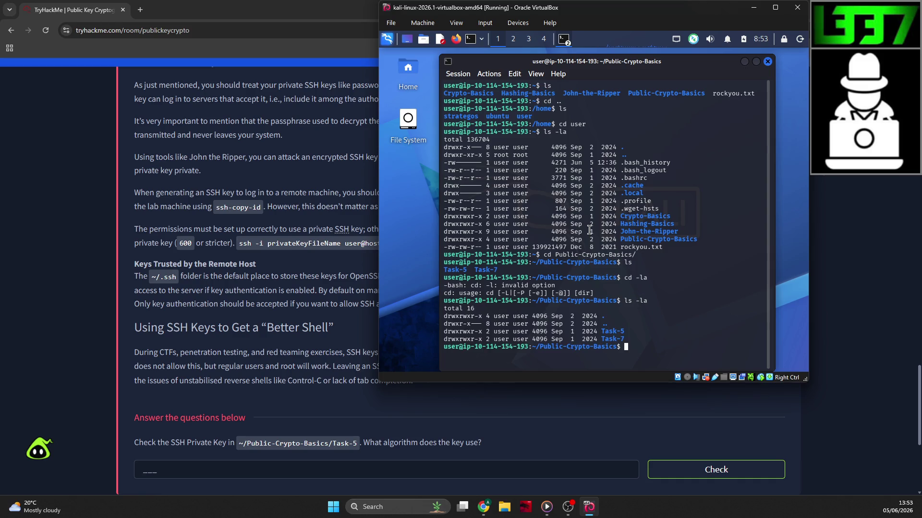
Enter Task-5 and list the key file id_rsa_1593558668558.id_rsa with details.
type("cd")
type(" Task-5")
key("Return")
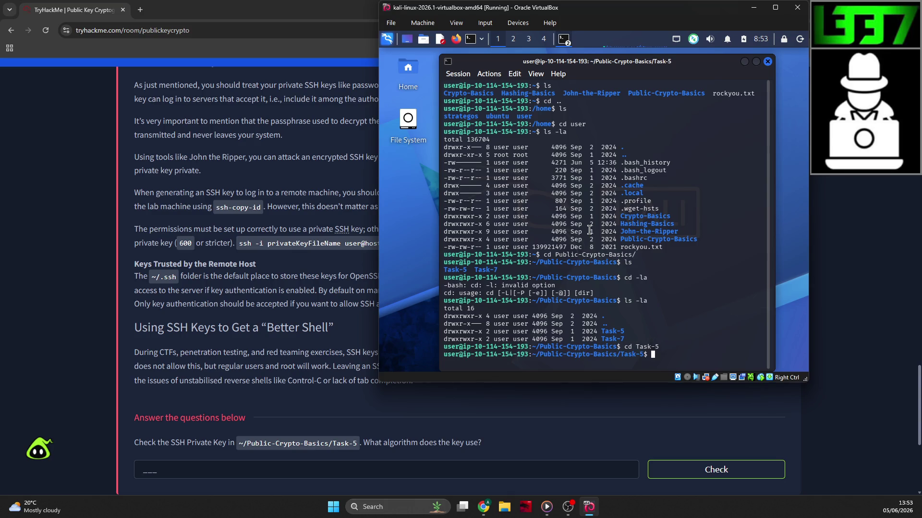
type("ls")
key("Return")
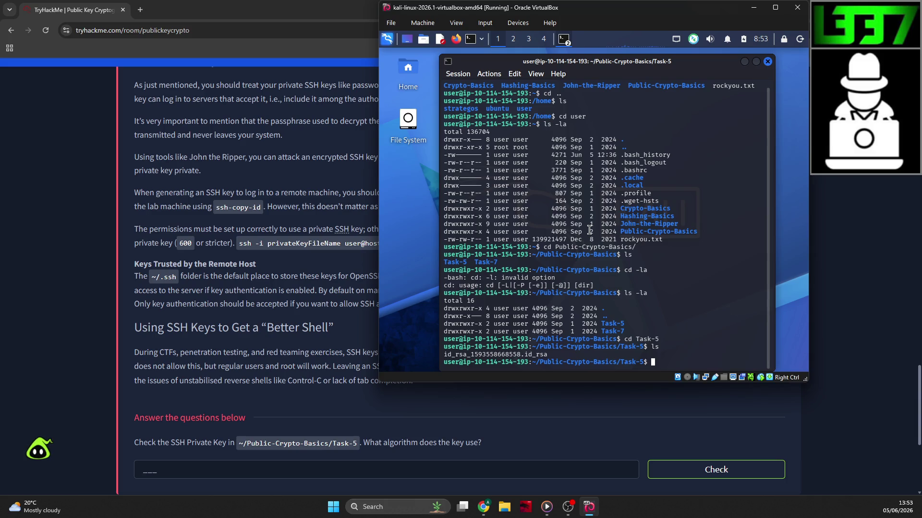
type("ls -la")
key("Return")
Print id_rsa_1593558668558.id_rsa with cat, revealing an encrypted RSA private key.
type("clear")
key("Return")
type("ls -la")
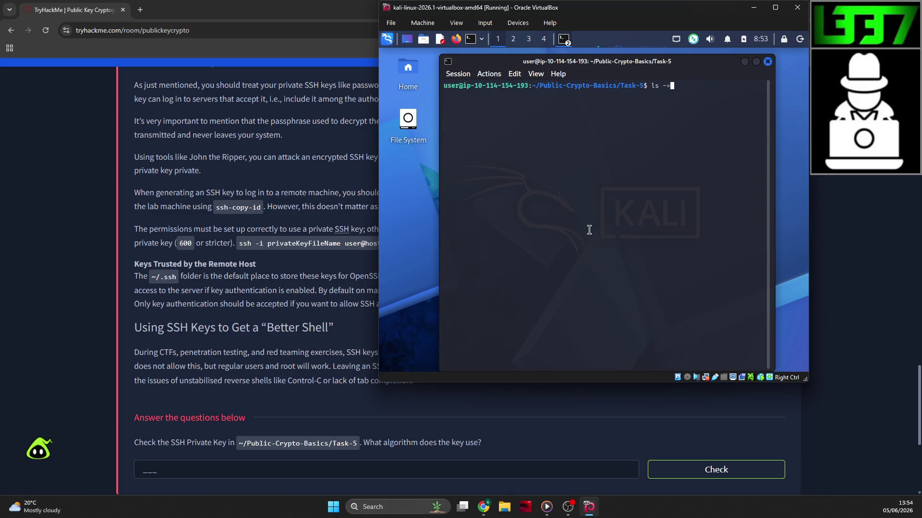
key("Return")
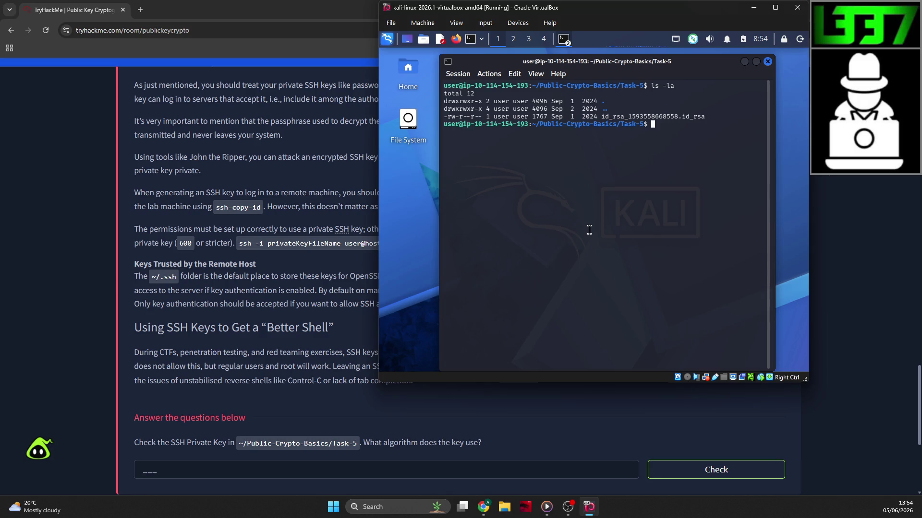
type("cat ")
type("id_rsa")
key("Tab")
key("Return")
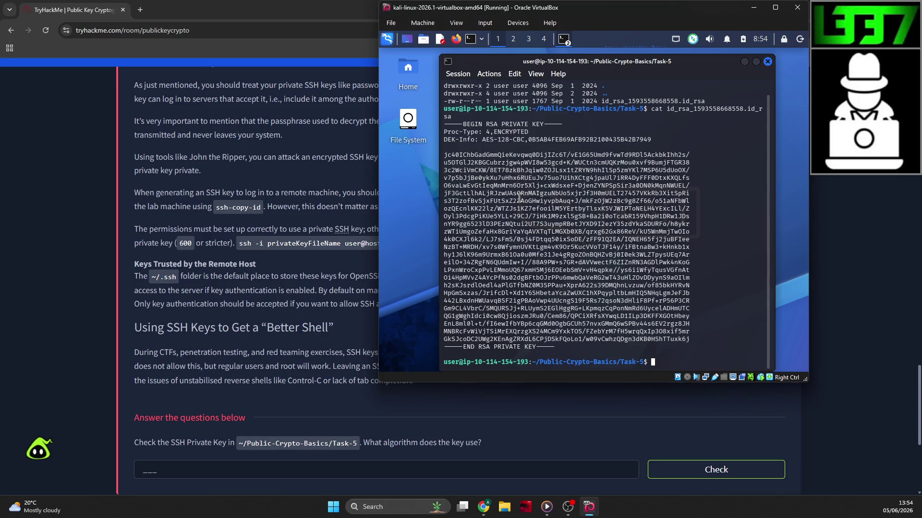
Submit RSA as the Task 5 answer on TryHackMe.
left_click(217, 463)
type("RSA")
key("Return")
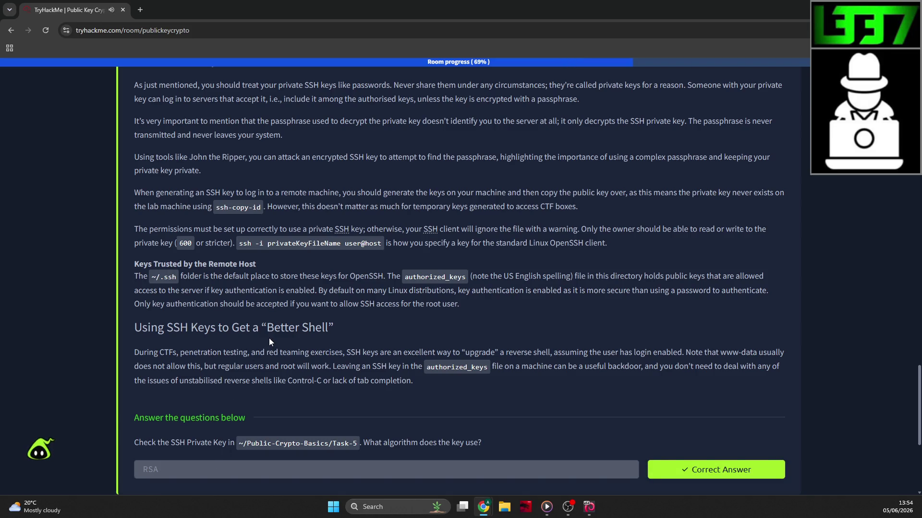
Confirm RSA is marked correct on the TryHackMe page, then return to the Kali terminal.
key("alt+Tab")
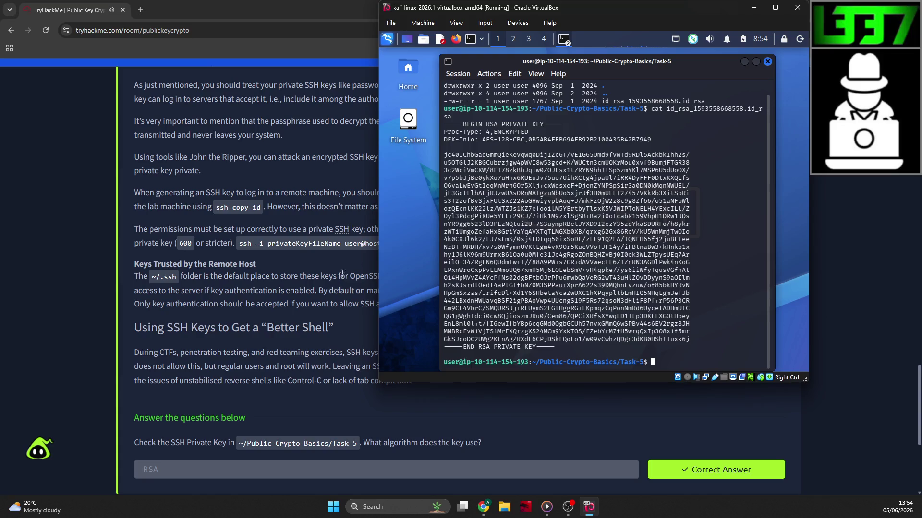
left_click(270, 263)
scroll(278, 251, "down", 3)
scroll(339, 328, "up", 2)
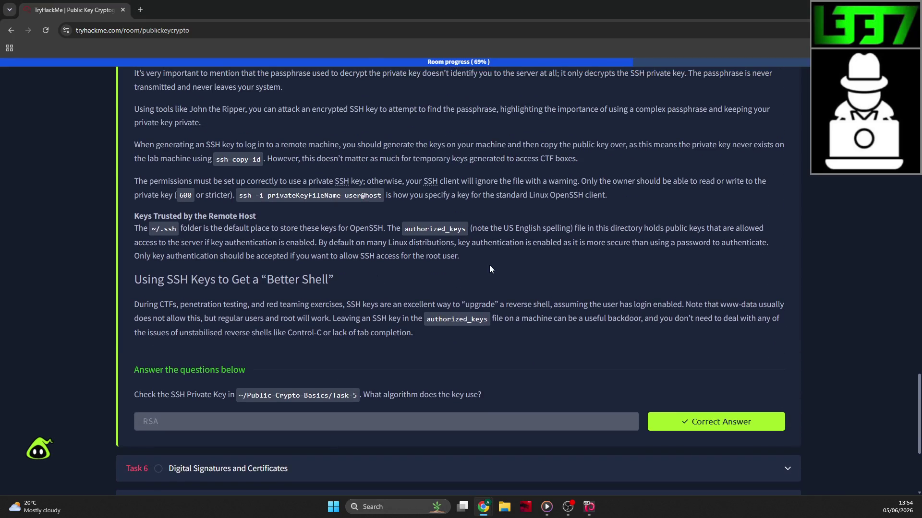
key("alt+Tab")
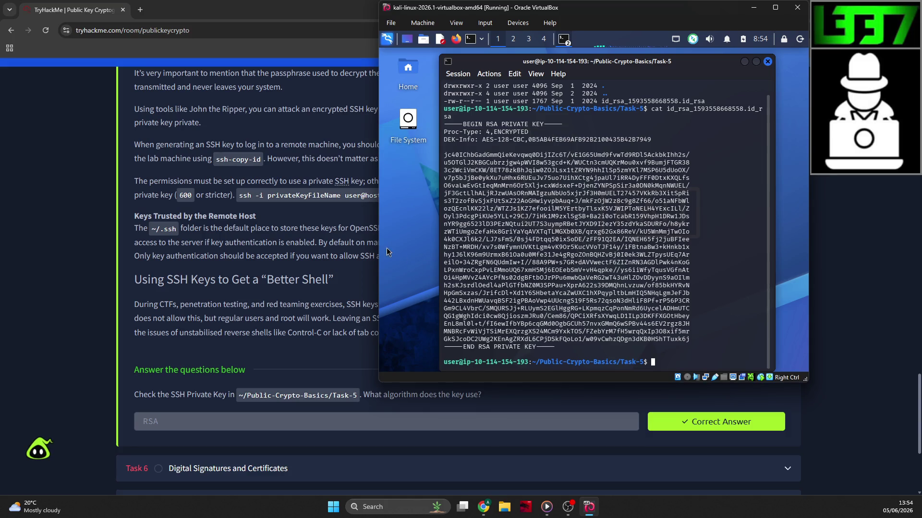
Clear the terminal and relist the Task-5 folder contents.
left_click(61, 205)
scroll(64, 193, "down", 2)
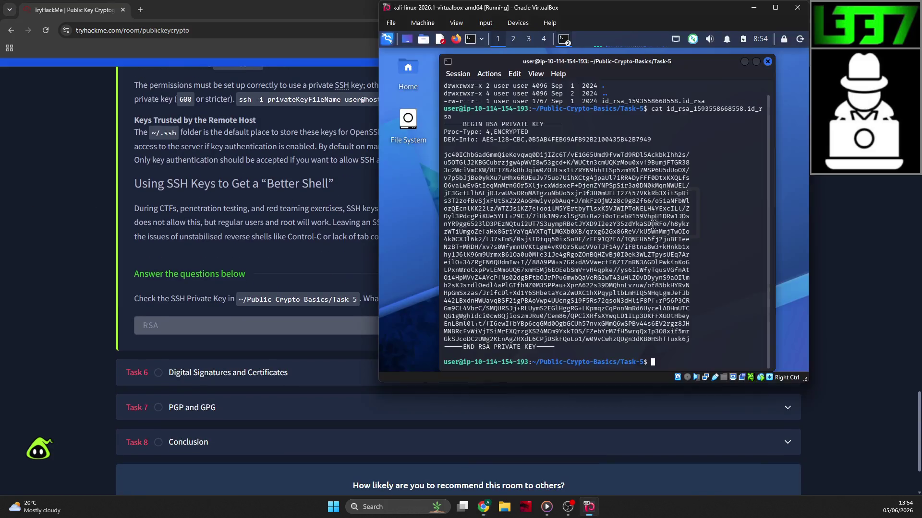
type("ks")
key("Return")
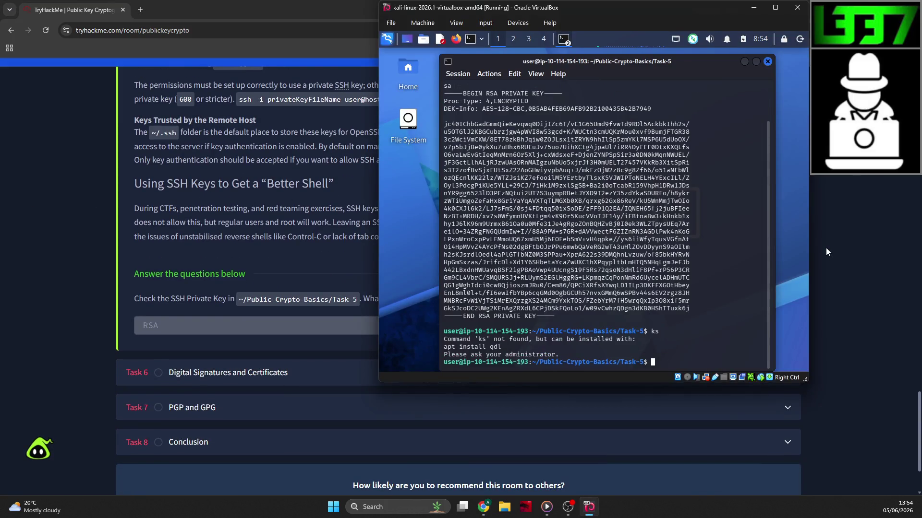
type("clear")
key("Return")
type("ls")
key("Return")
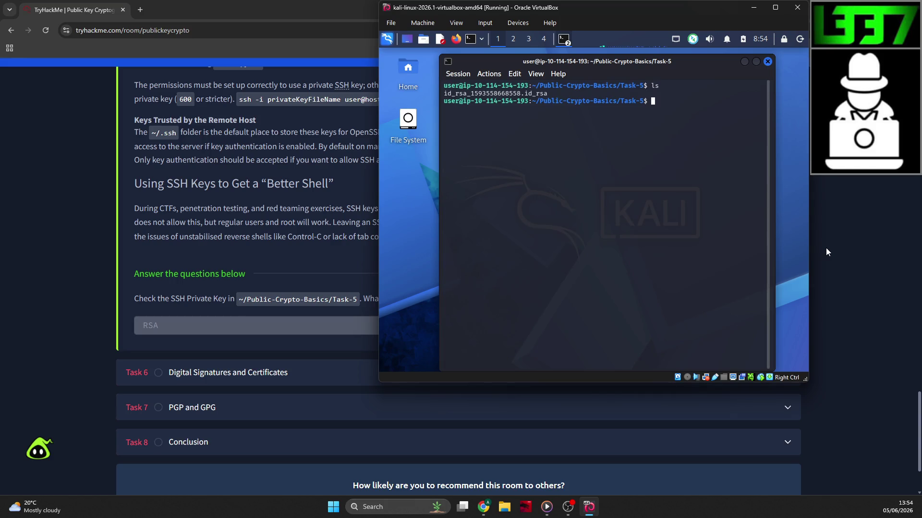
Move into Task-7 and list its files message.gpg and tryhackme.key.
type("cd ..")
key("Return")
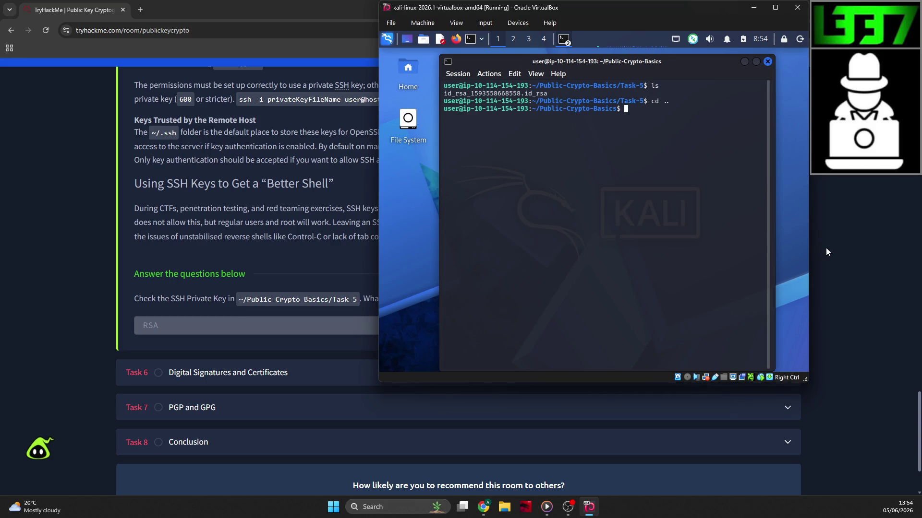
type("cd Task-7")
key("Return")
type("ls")
key("Return")
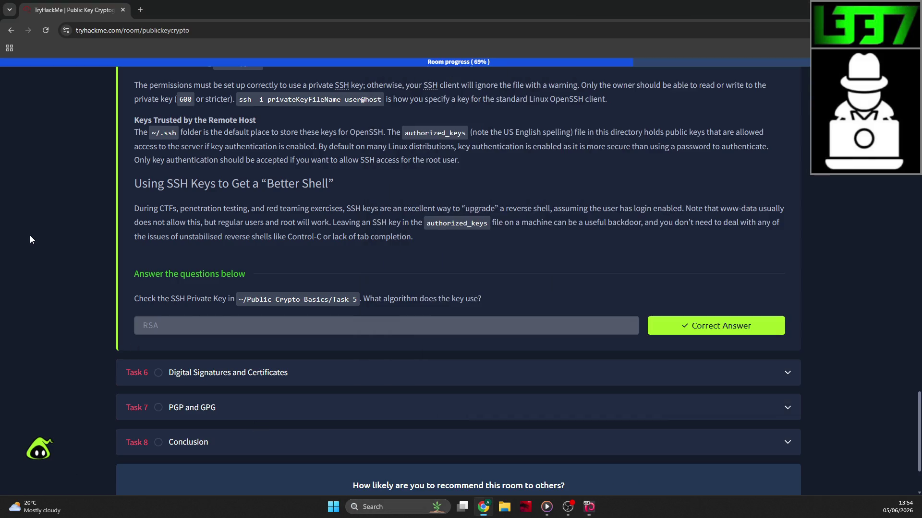
scroll(175, 261, "up", 1)
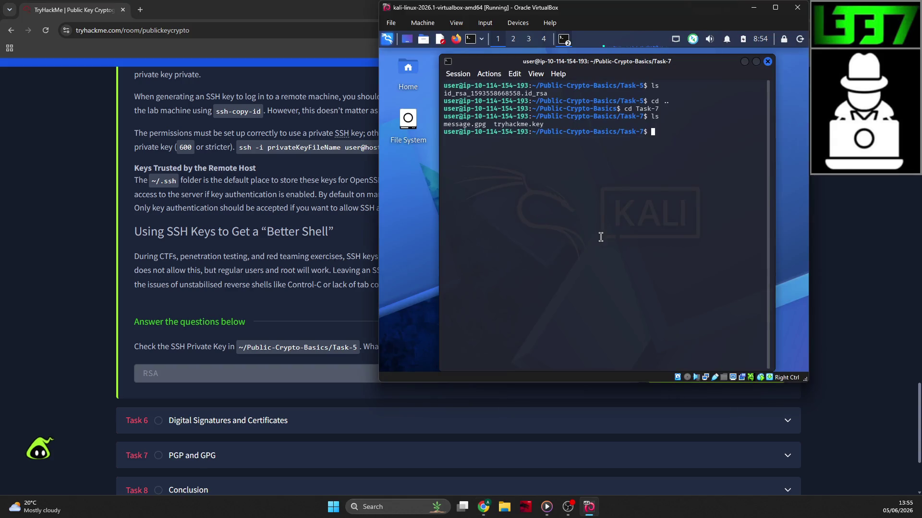
Navigate back up through Public-Crypto-Basics to the home folder, listing each.
type("clear")
key("Return")
type("ls")
key("BackSpace")
key("BackSpace")
type("cd ..")
key("Return")
type("ls")
key("Return")
type("cd ..")
key("Return")
type("ls")
key("Return")
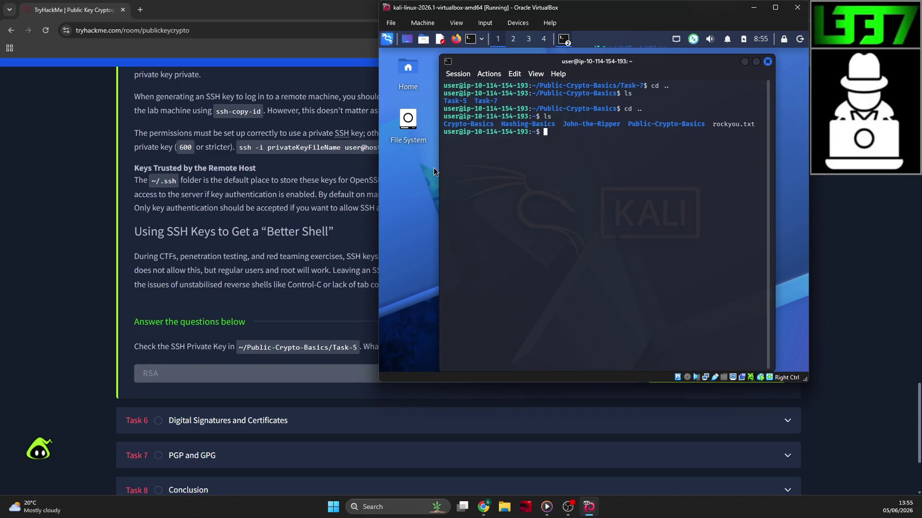
Expand Task 6, Digital Signatures and Certificates, on the TryHackMe room page.
left_click(117, 186)
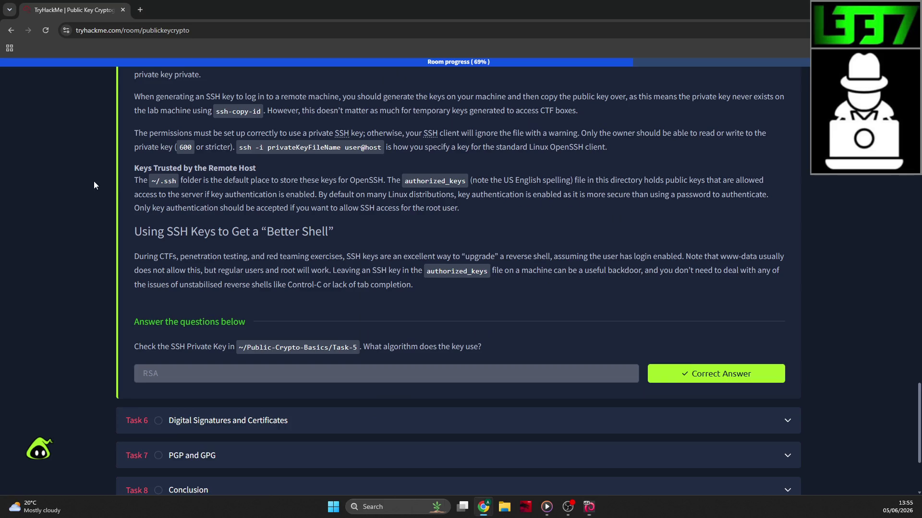
scroll(104, 172, "down", 1)
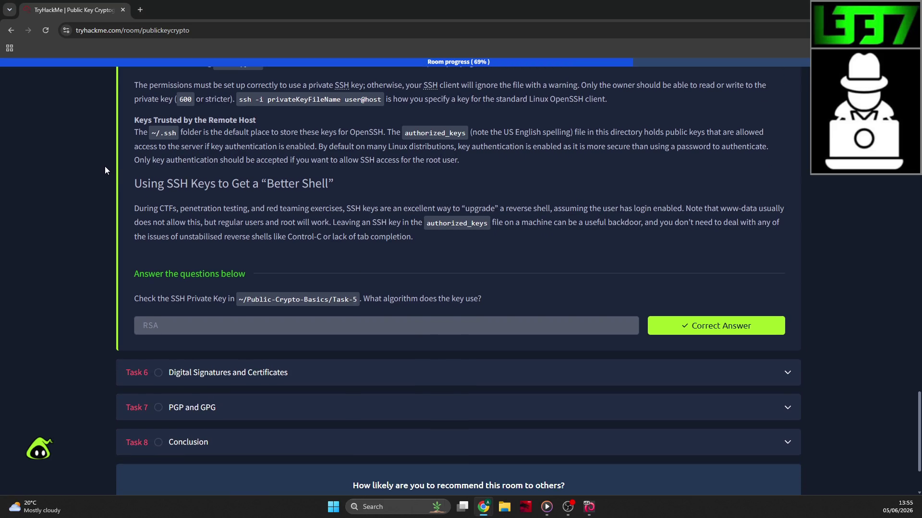
left_click(330, 373)
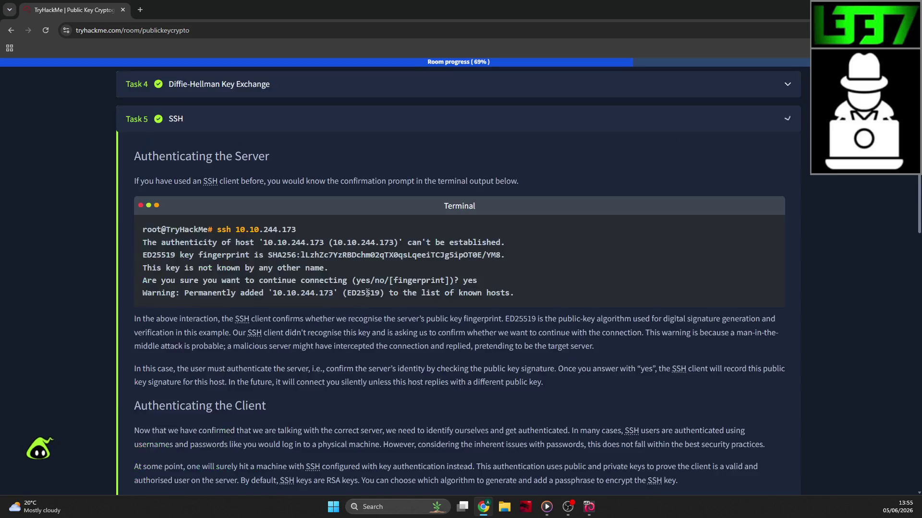
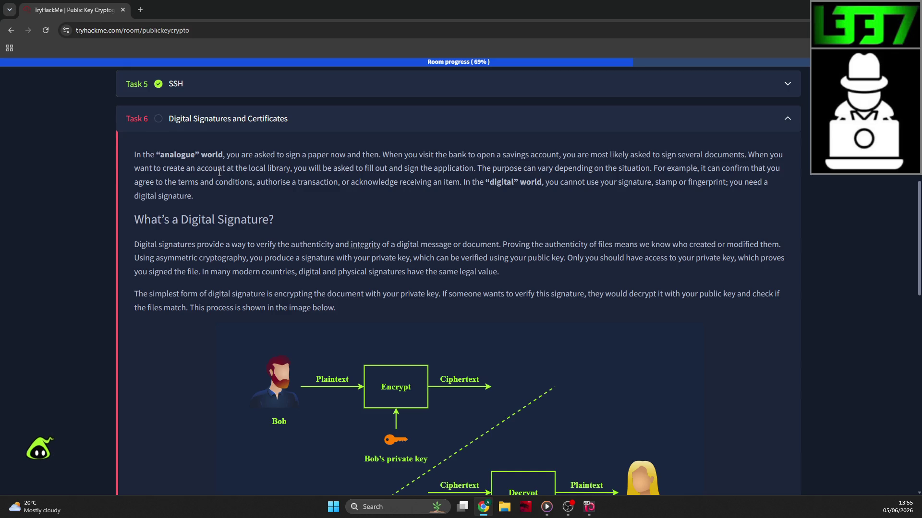
Read Task 6's introduction on signatures authorising transactions, highlighting key phrases.
left_click(324, 206)
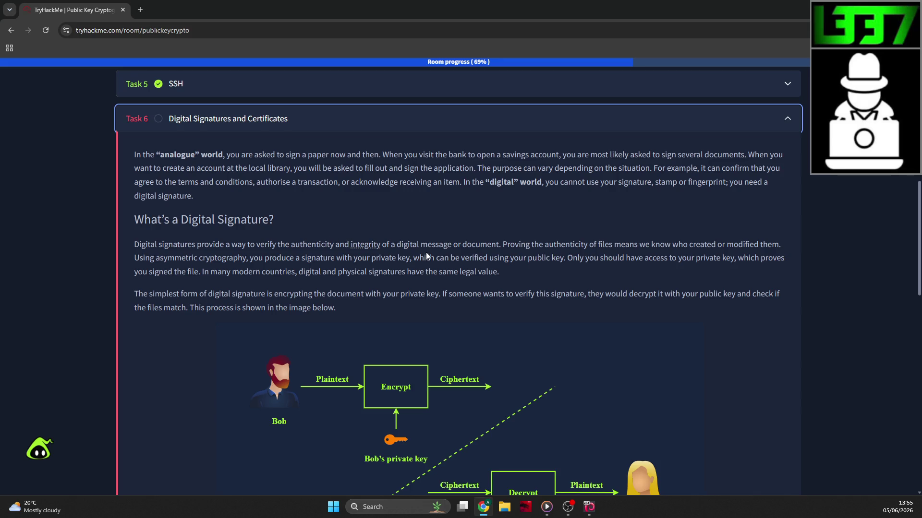
left_click_drag(301, 155, 378, 154)
left_click(457, 171)
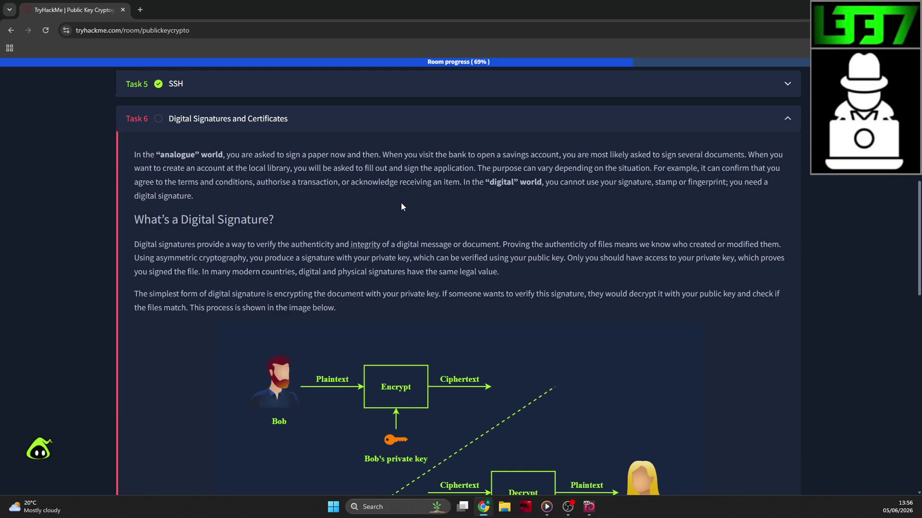
scroll(402, 202, "down", 1)
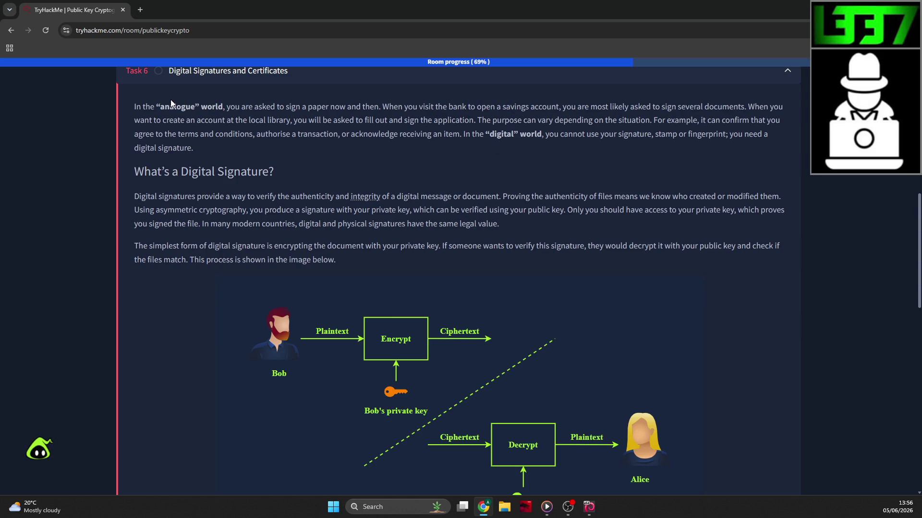
left_click_drag(226, 130, 338, 128)
scroll(494, 204, "up", 1)
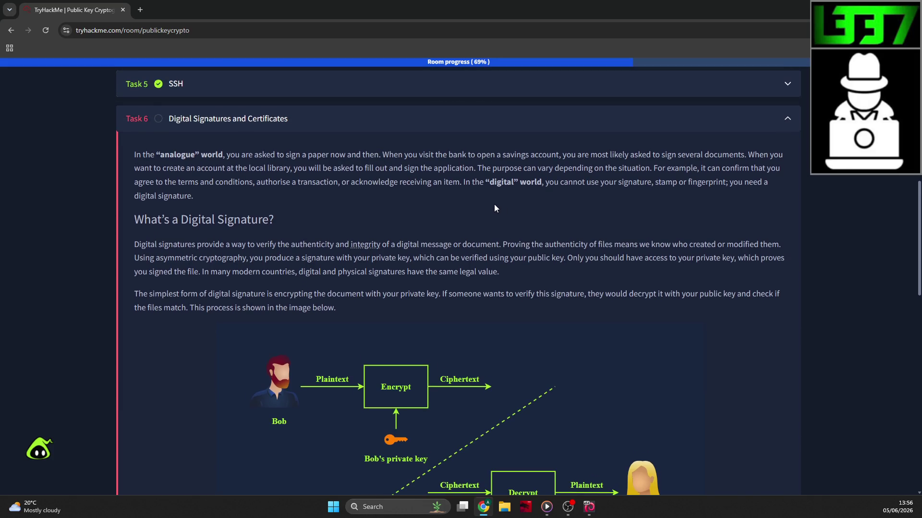
left_click_drag(607, 168, 659, 168)
left_click(658, 168)
left_click_drag(312, 182, 368, 182)
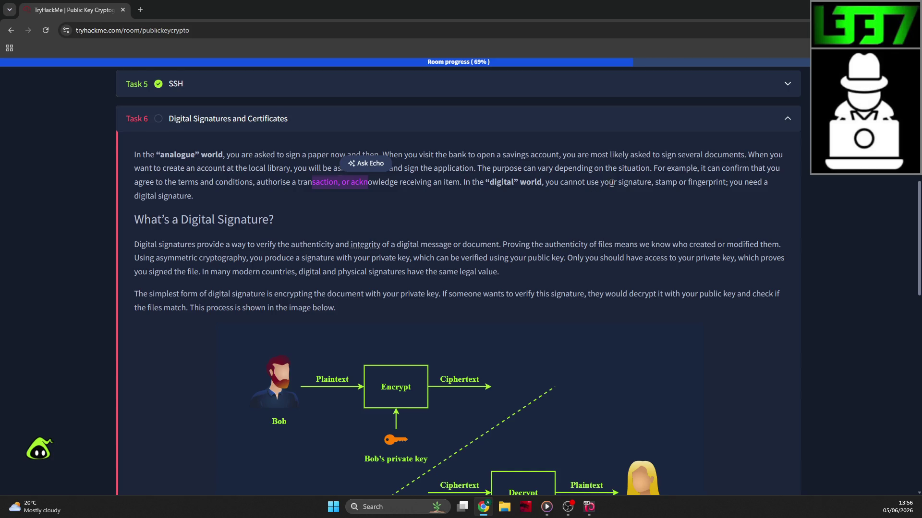
left_click_drag(609, 181, 653, 183)
left_click(670, 186)
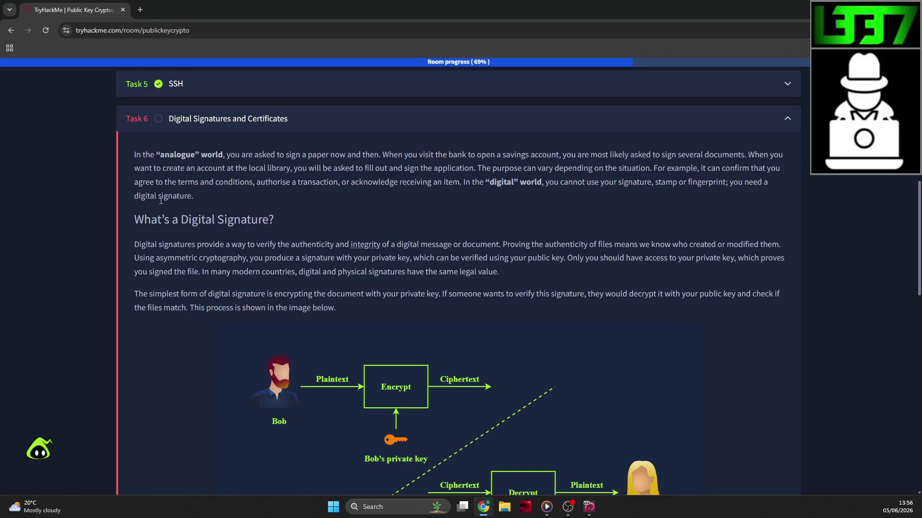
scroll(193, 191, "down", 2)
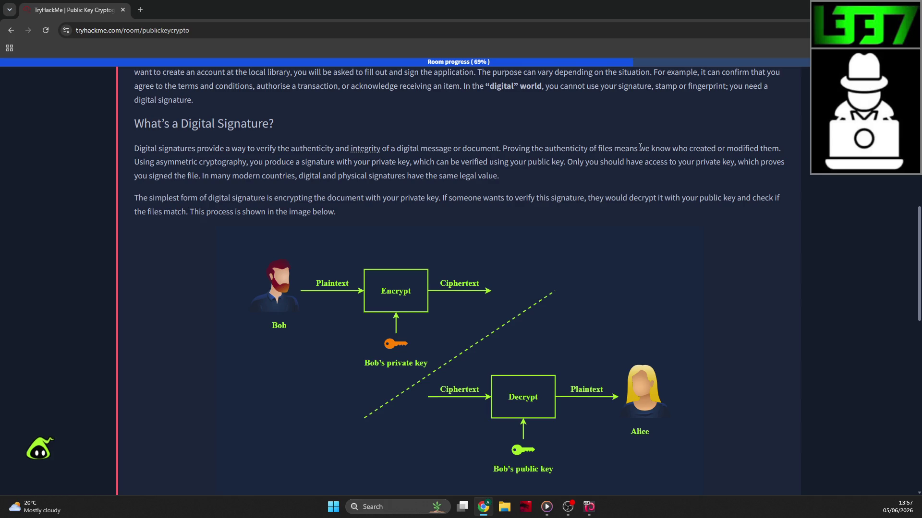
double_click(676, 148)
left_click(725, 149)
scroll(500, 155, "down", 2)
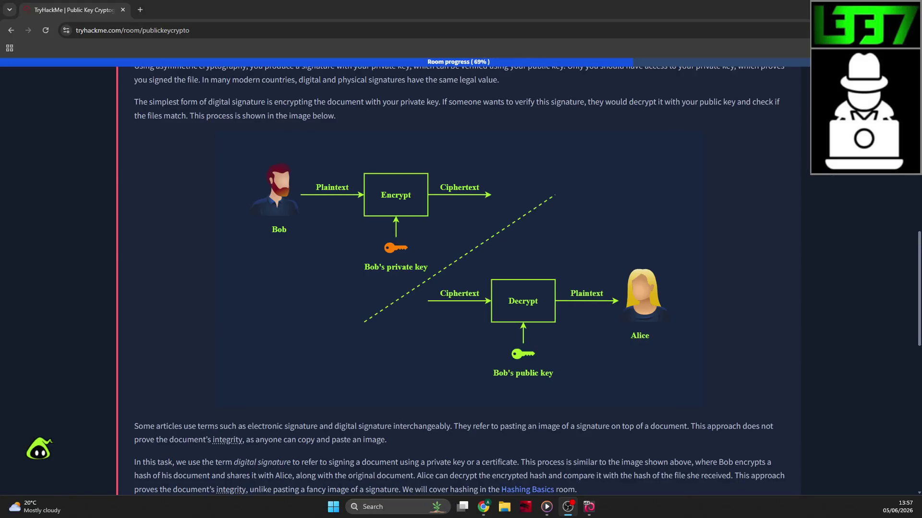
scroll(312, 255, "up", 4)
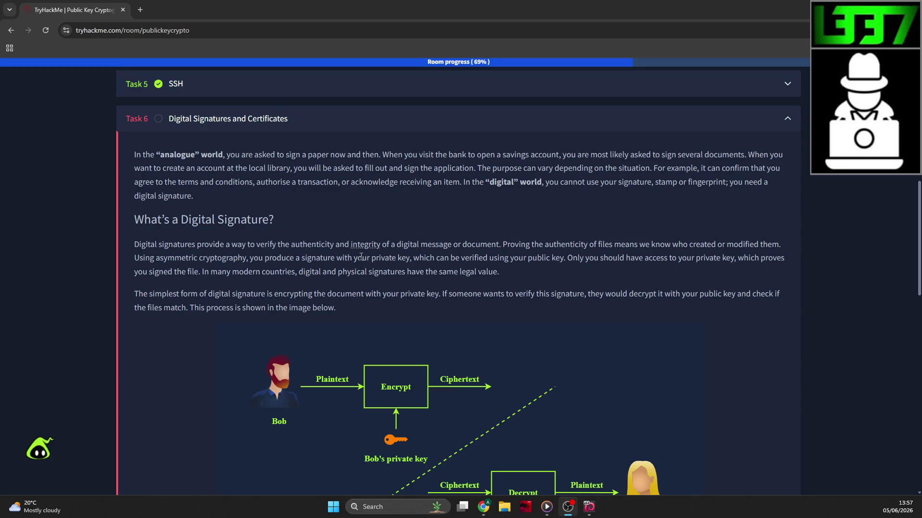
Read the digital signatures definition and the sentence about producing a signature.
scroll(389, 254, "down", 1)
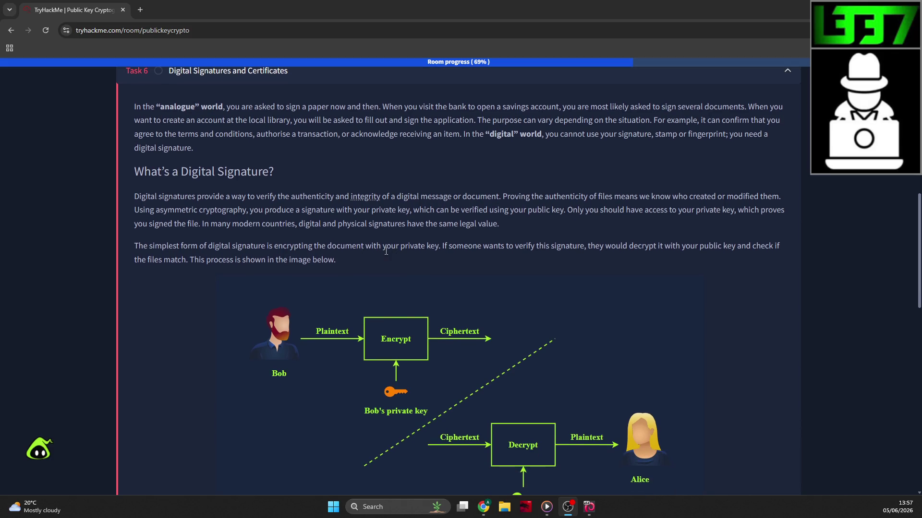
left_click_drag(187, 197, 300, 196)
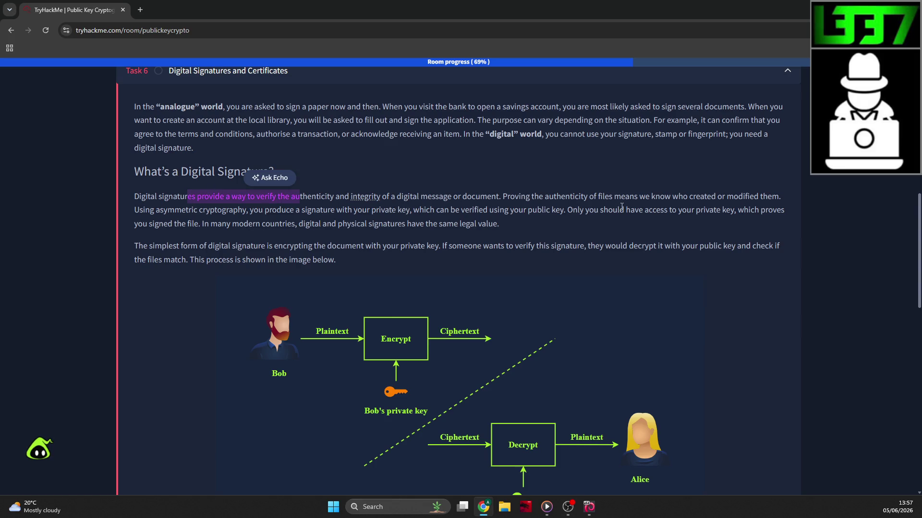
double_click(223, 211)
left_click(304, 211)
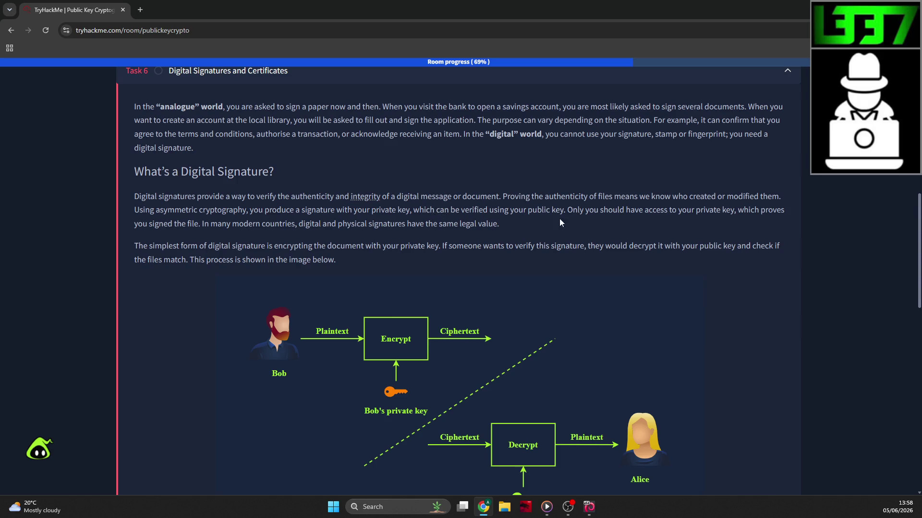
scroll(395, 266, "down", 1)
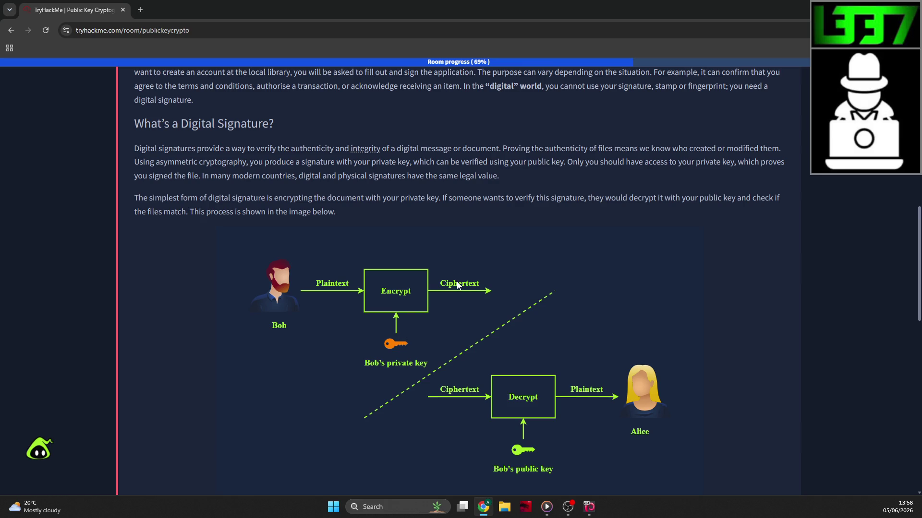
scroll(461, 284, "down", 2)
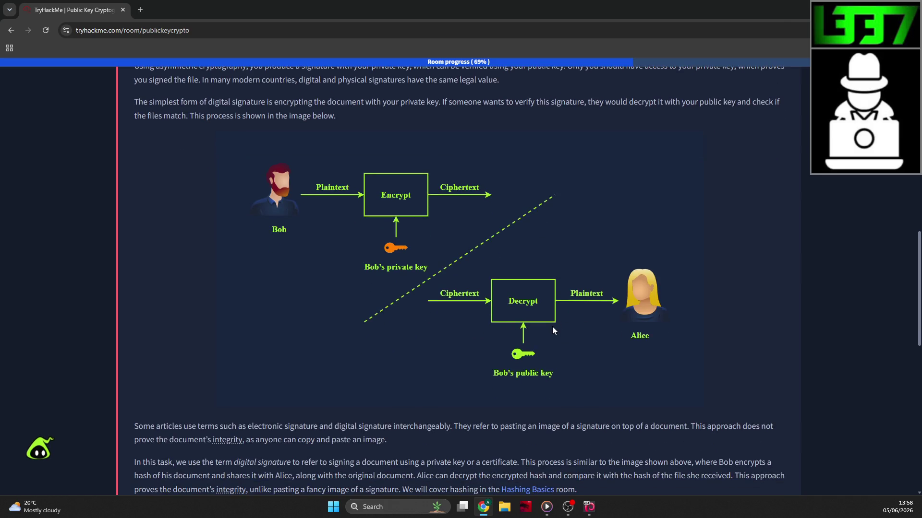
scroll(545, 326, "up", 3)
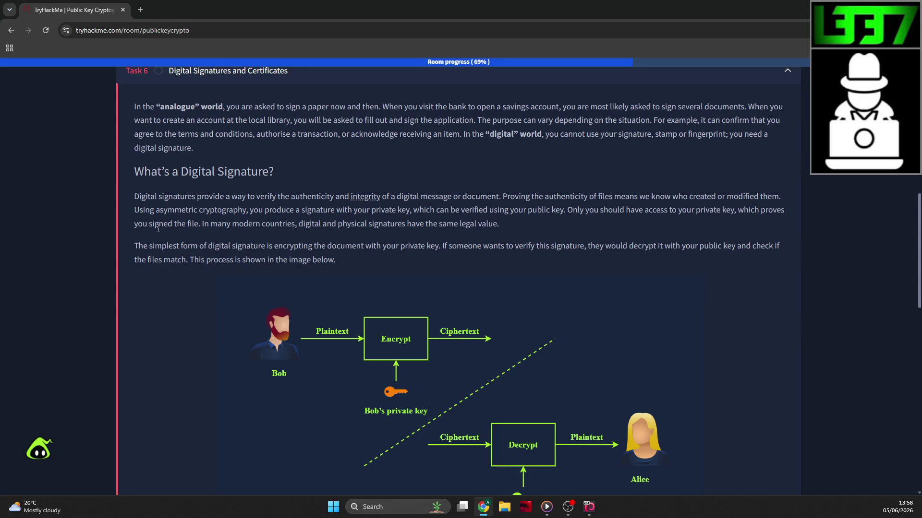
left_click_drag(203, 210, 379, 211)
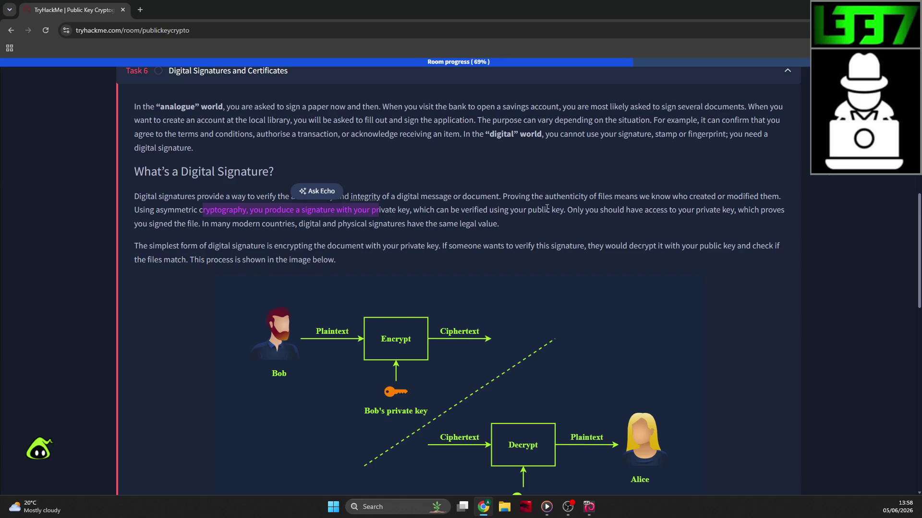
left_click(499, 210)
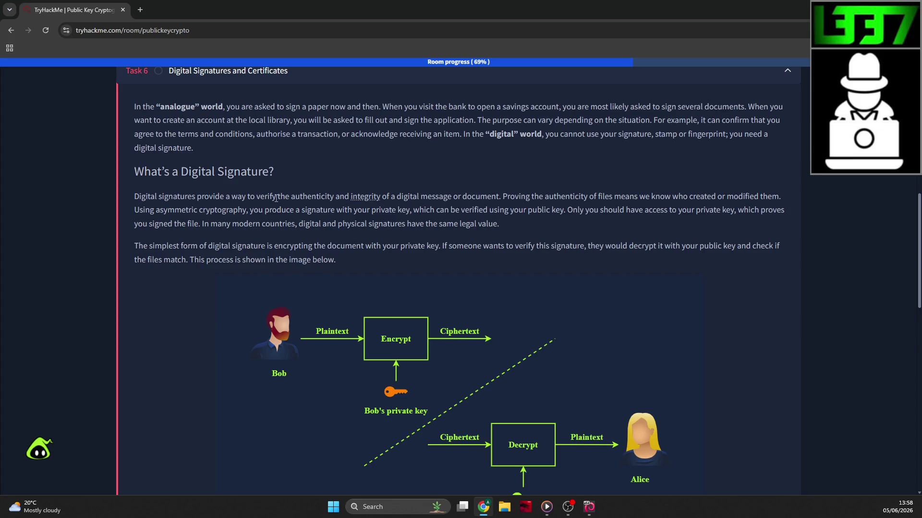
scroll(250, 202, "down", 1)
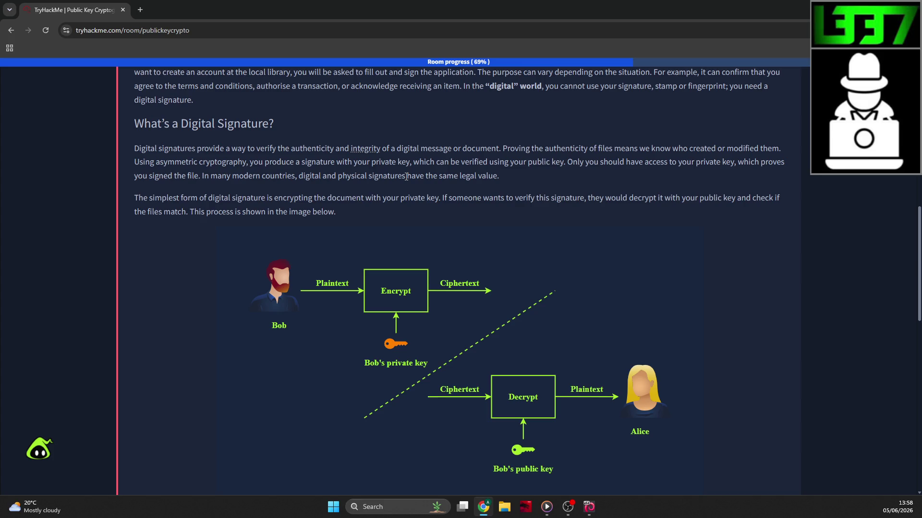
scroll(254, 199, "down", 1)
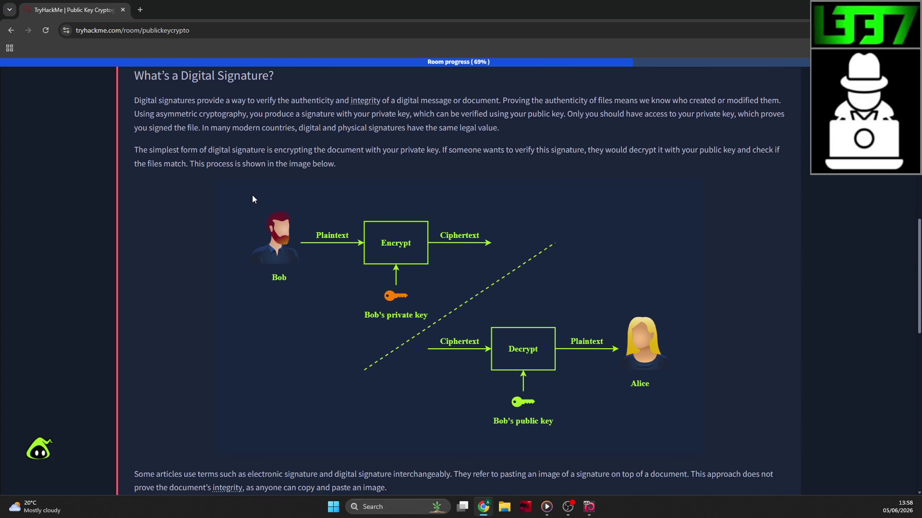
In the Kali VM, log out of the SSH session and run sudo apt update.
key("alt+Tab")
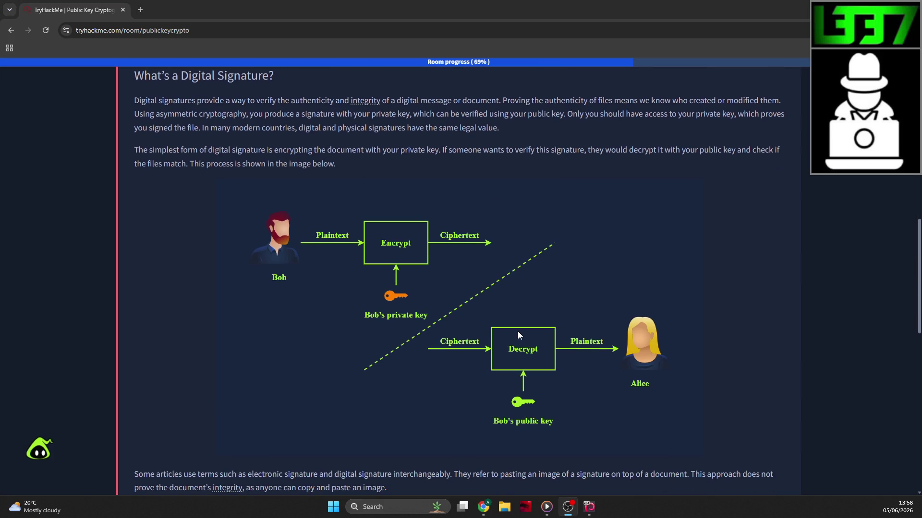
left_click(587, 513)
type("logout")
key("Return")
type("sudo apt update")
key("Return")
Enlarge and close the signature diagram, then read the sentence on verifying signatures.
left_click(227, 252)
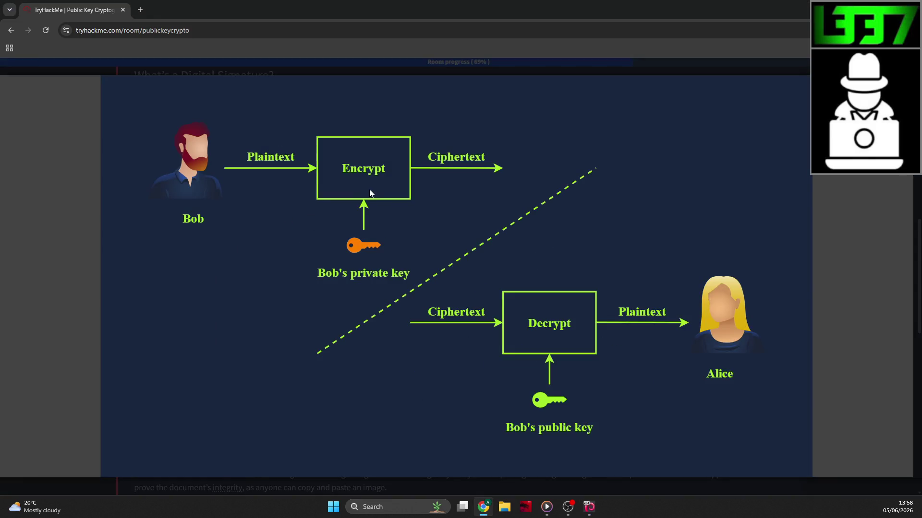
left_click(358, 195)
scroll(350, 205, "down", 1)
scroll(345, 194, "up", 1)
left_click_drag(464, 150, 721, 153)
Read past the electronic signatures sentence toward the certificates questions, then switch back to Kali.
scroll(298, 160, "down", 4)
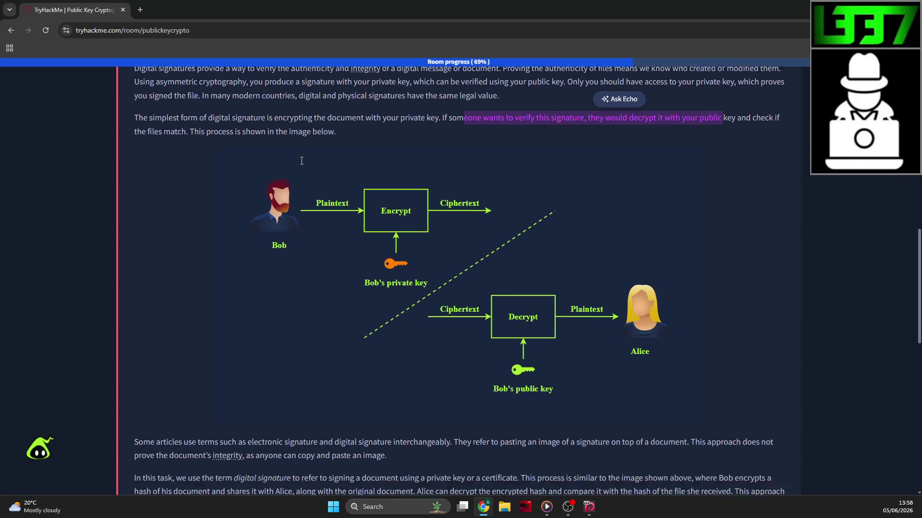
scroll(181, 239, "down", 1)
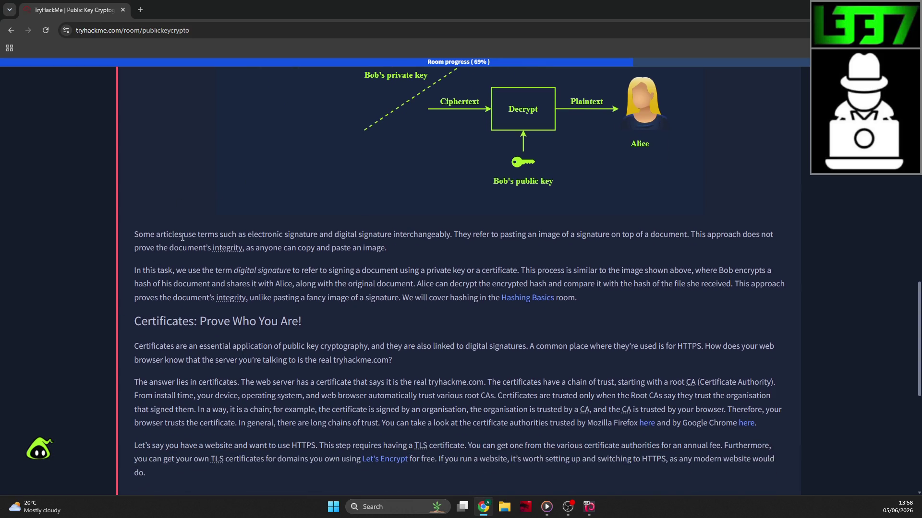
left_click_drag(190, 234, 452, 233)
left_click(491, 244)
scroll(513, 232, "down", 2)
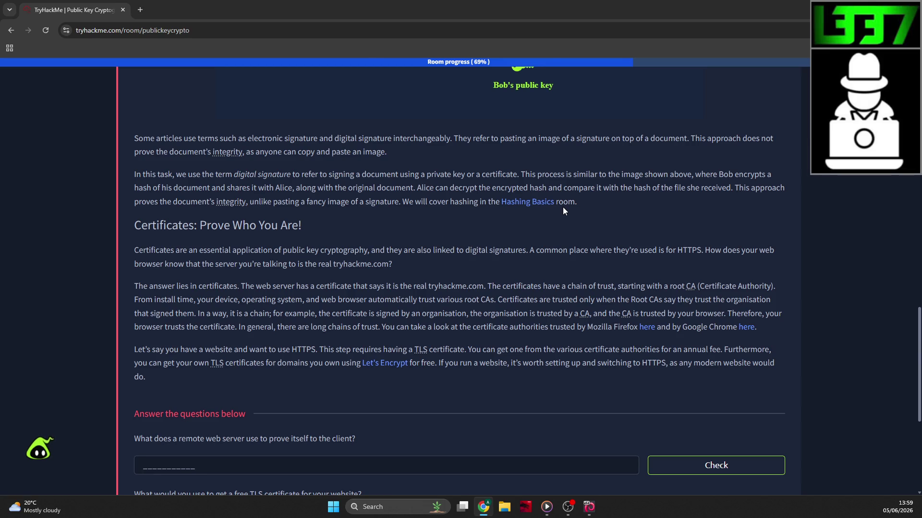
key("alt+Tab")
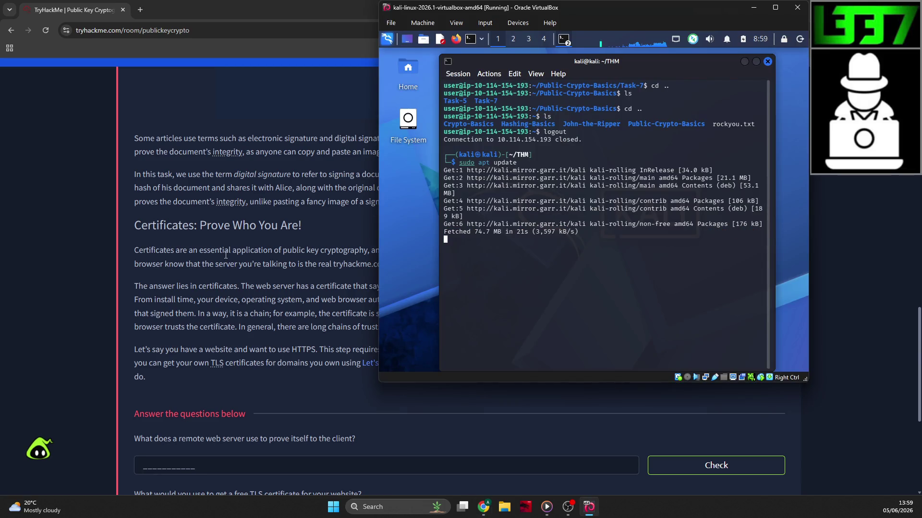
Run sudo apt upgrade -y in the Kali terminal, then resume reading the electronic signature sentence.
left_click(312, 248)
scroll(321, 242, "down", 1)
scroll(321, 242, "up", 1)
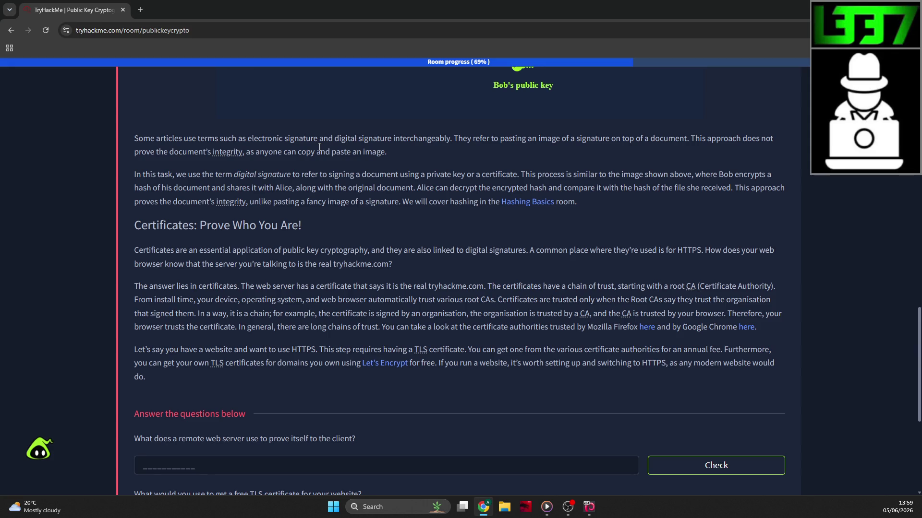
key("alt+Tab")
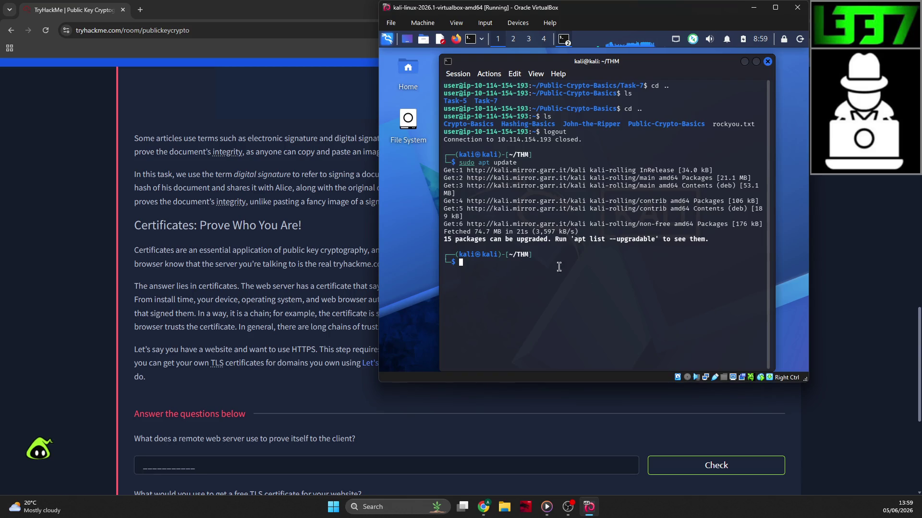
type("sudo apt upgrade")
type(" -y")
key("Return")
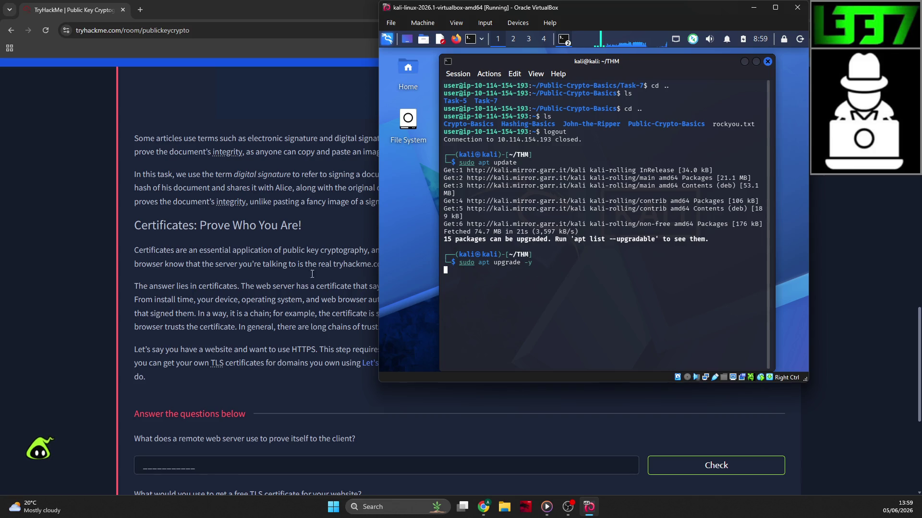
left_click(315, 304)
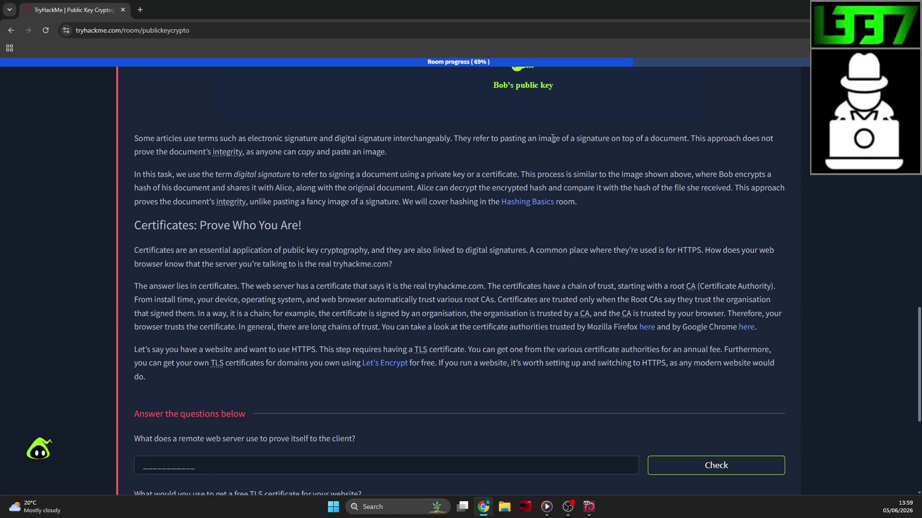
left_click_drag(172, 139, 260, 140)
scroll(332, 146, "up", 5)
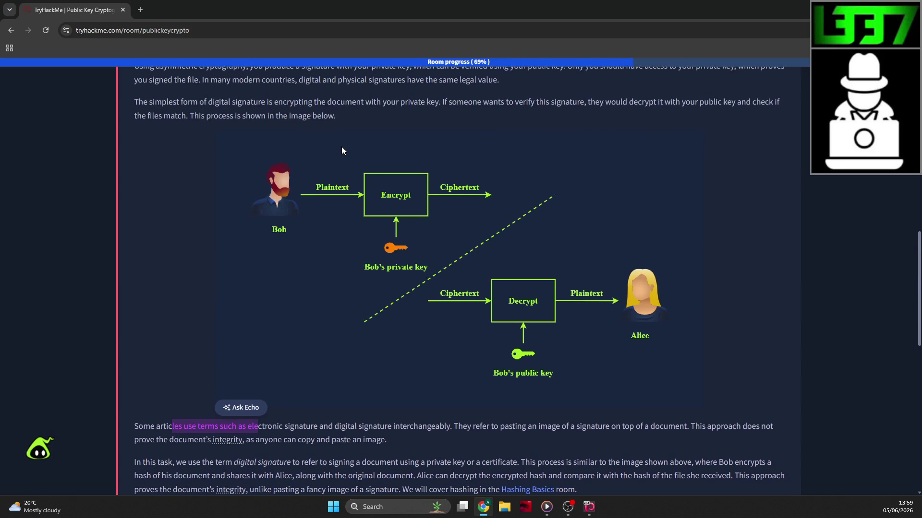
scroll(341, 151, "down", 3)
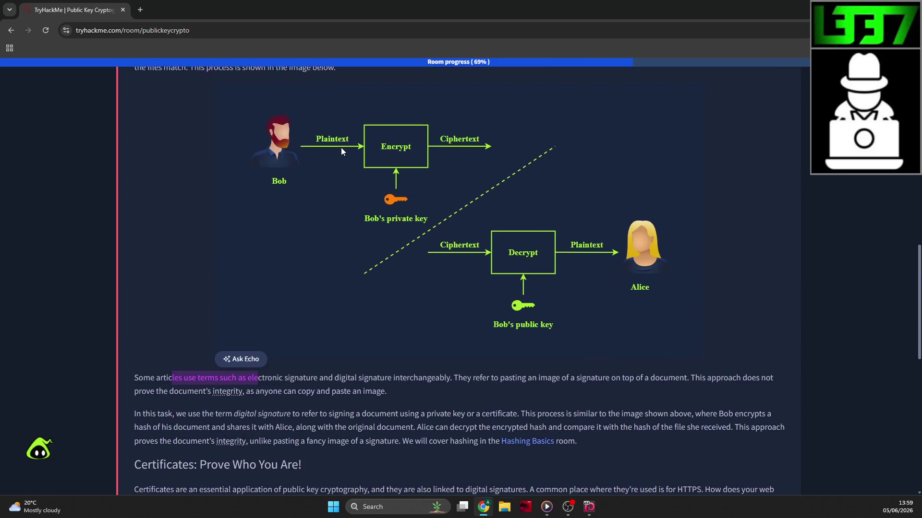
left_click(392, 280)
scroll(465, 256, "down", 1)
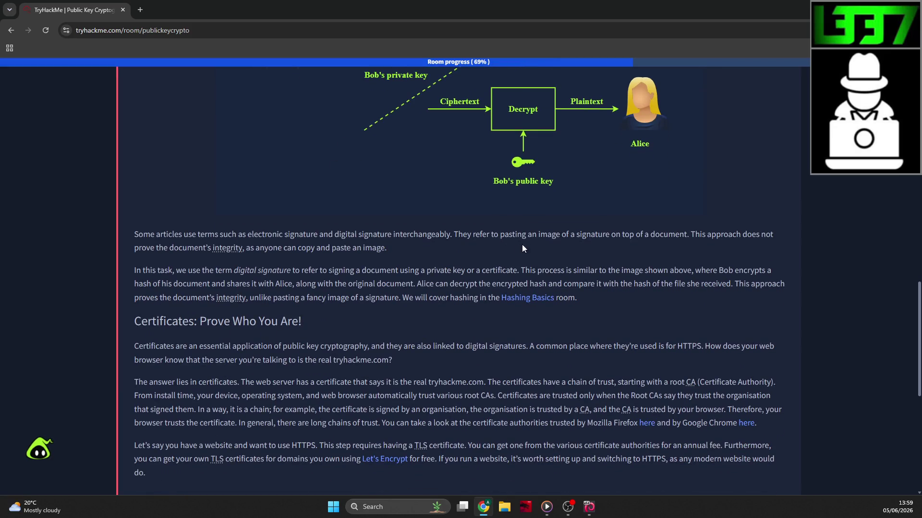
left_click_drag(531, 235, 649, 236)
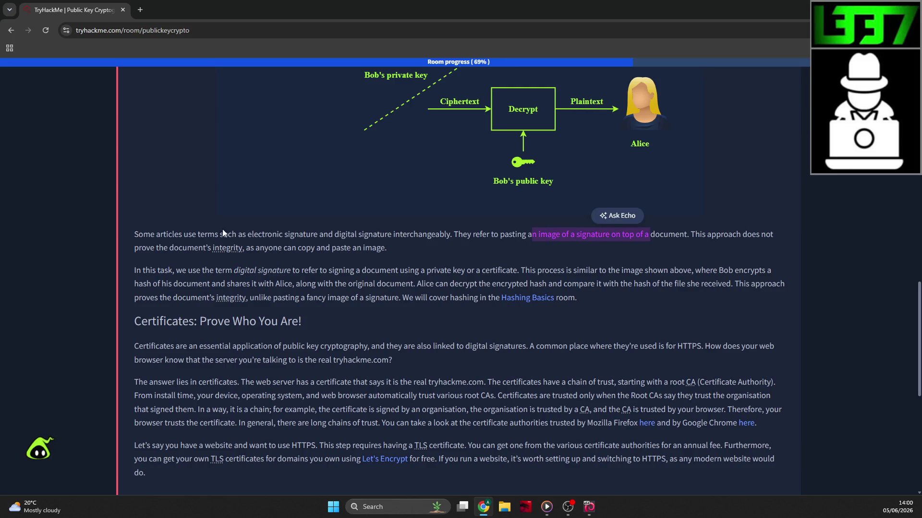
scroll(232, 230, "down", 1)
mouse_move(336, 200)
left_mouse_down()
mouse_move(386, 200)
mouse_move(268, 199)
left_mouse_up()
left_click(189, 224)
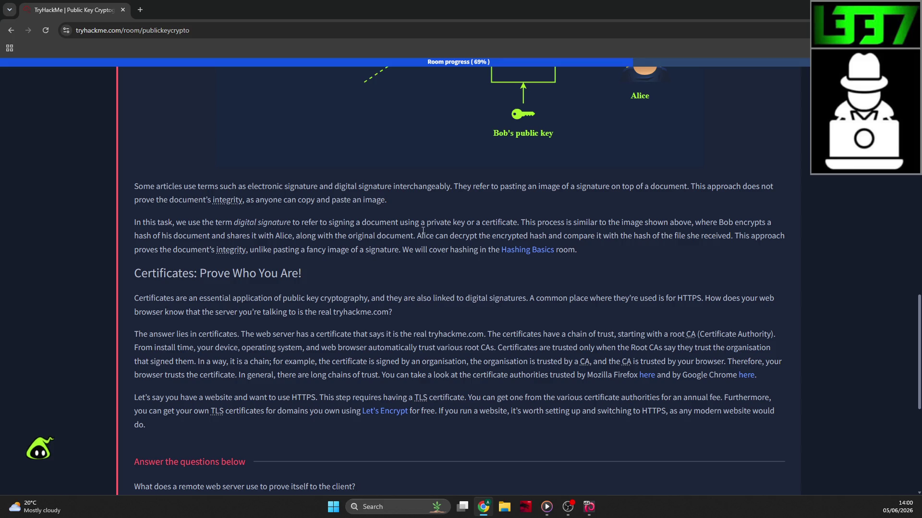
left_click(485, 224)
scroll(299, 263, "down", 1)
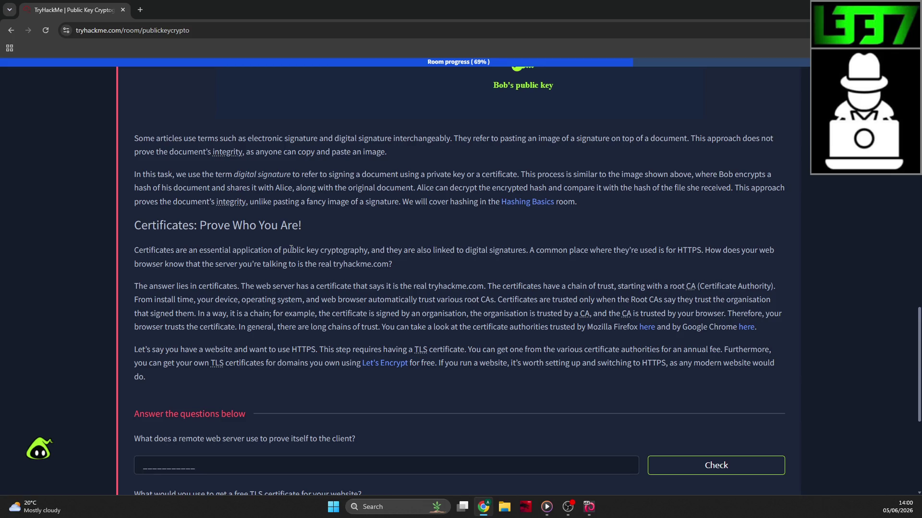
left_click_drag(241, 250, 279, 250)
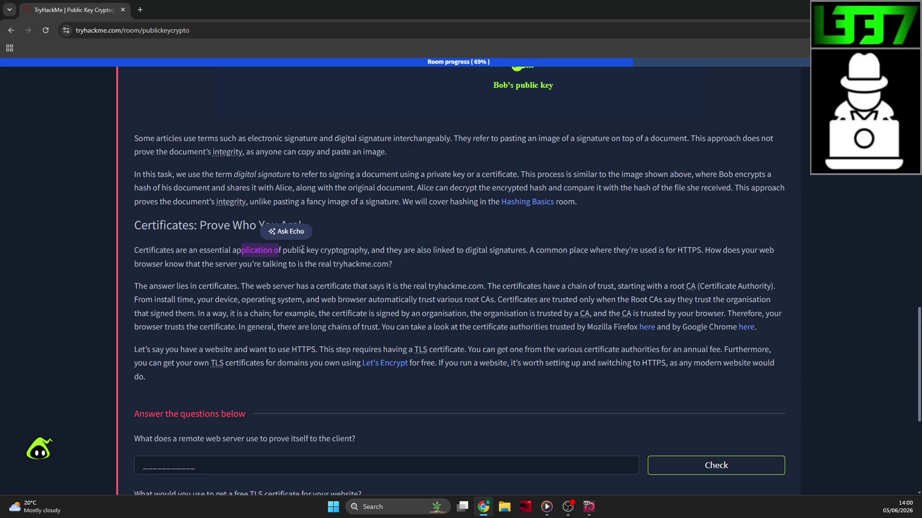
left_click(343, 250)
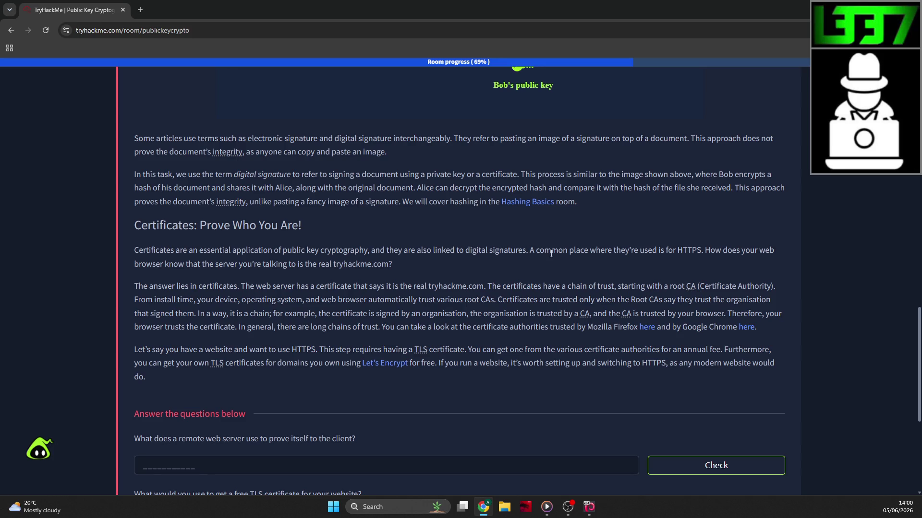
left_click_drag(660, 250, 704, 251)
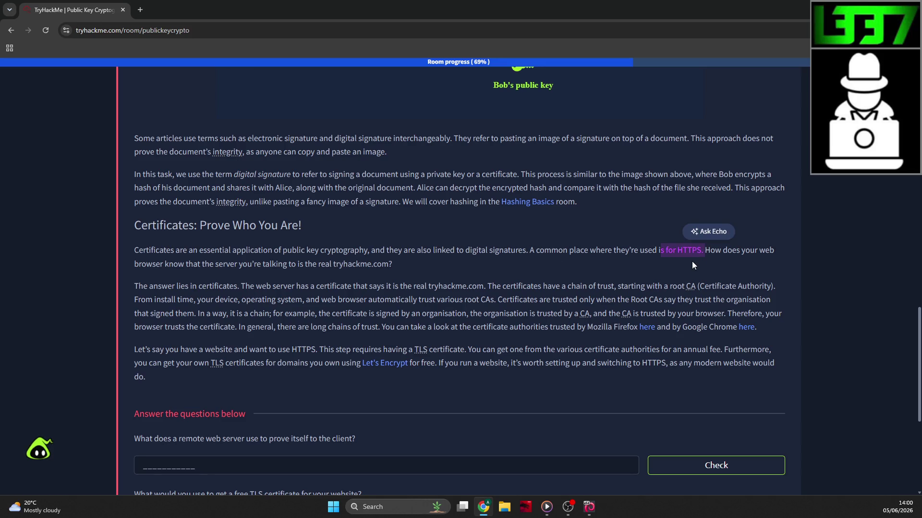
left_click(208, 262)
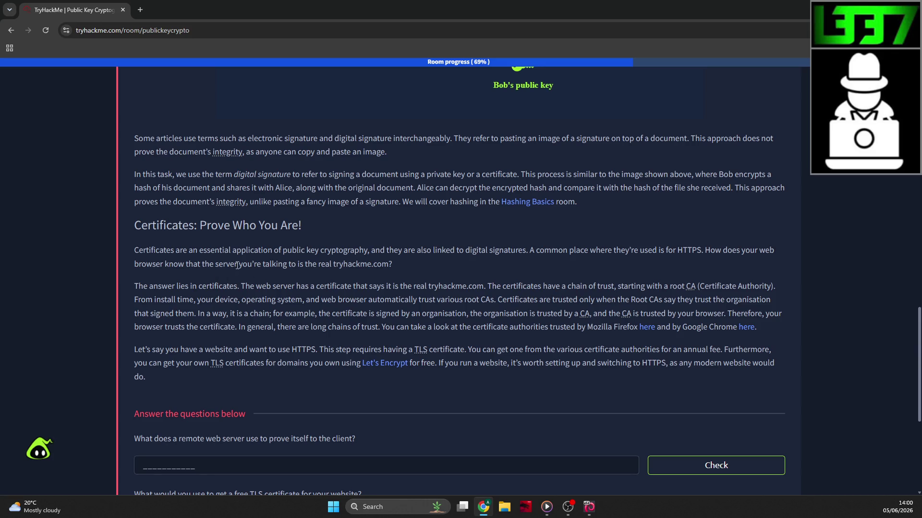
left_click_drag(392, 265, 322, 265)
left_click(218, 281)
left_click_drag(677, 287, 698, 287)
left_click_drag(178, 299, 182, 296)
left_click_drag(321, 302, 494, 303)
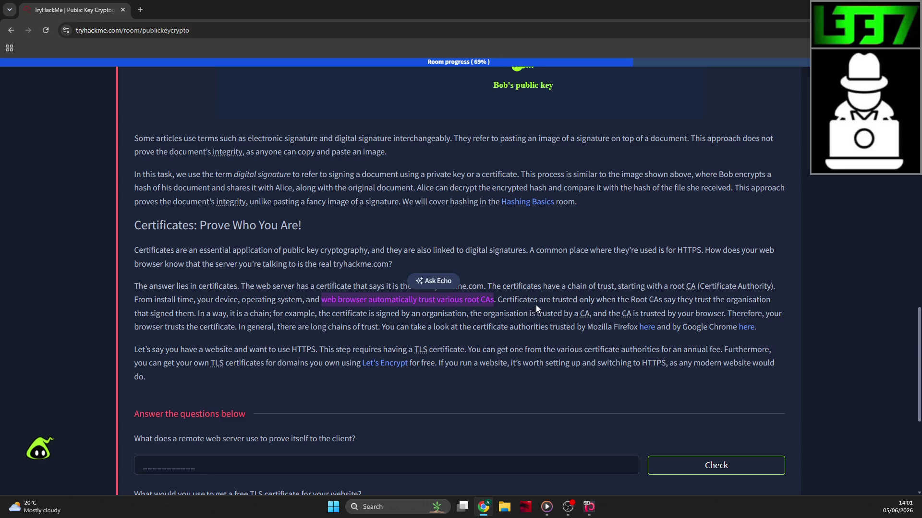
mouse_move(712, 303)
left_mouse_down()
mouse_move(744, 309)
mouse_move(218, 309)
left_mouse_up()
Read the certificate trust chain example and the note on long chains of trust.
left_click(185, 310)
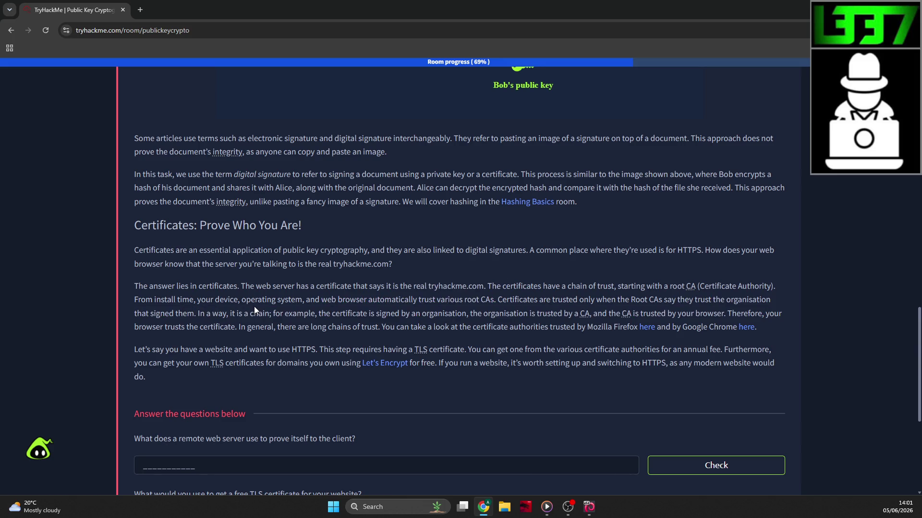
mouse_move(438, 315)
left_mouse_down()
mouse_move(556, 328)
mouse_move(614, 317)
mouse_move(744, 316)
left_mouse_up()
left_click_drag(149, 320, 250, 319)
left_click(227, 319)
left_click_drag(270, 328, 370, 327)
Answer how a web server proves itself with 'certificate'.
left_click(229, 464)
type("certificate")
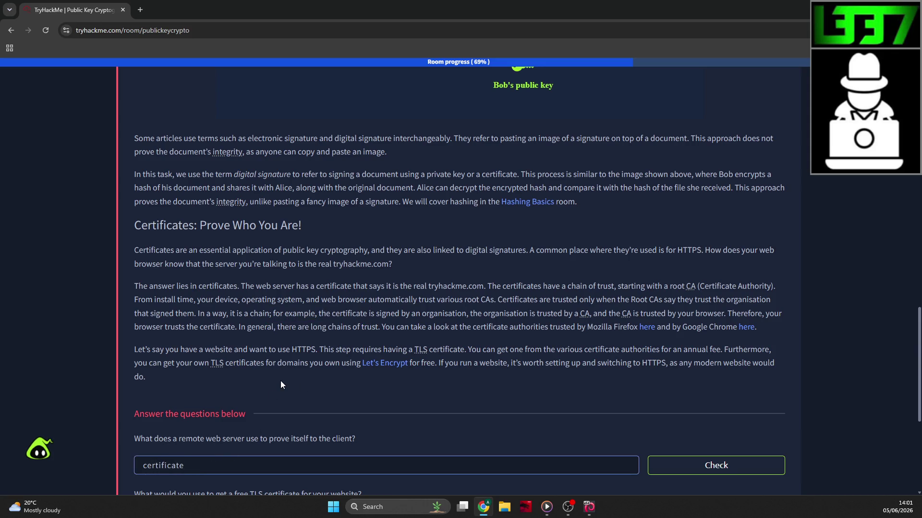
key("Return")
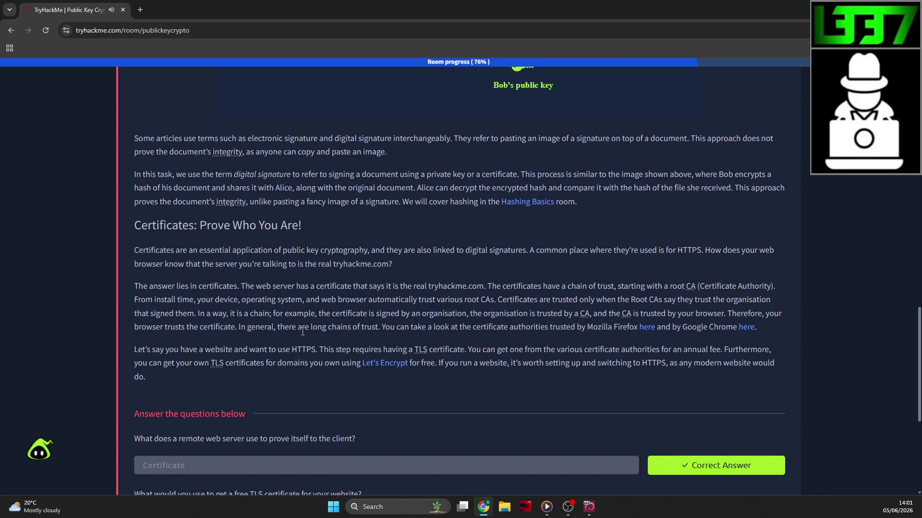
Open Firefox's trusted CA list link in a new tab.
left_click_drag(328, 327, 364, 327)
left_click(423, 329)
scroll(583, 332, "down", 1)
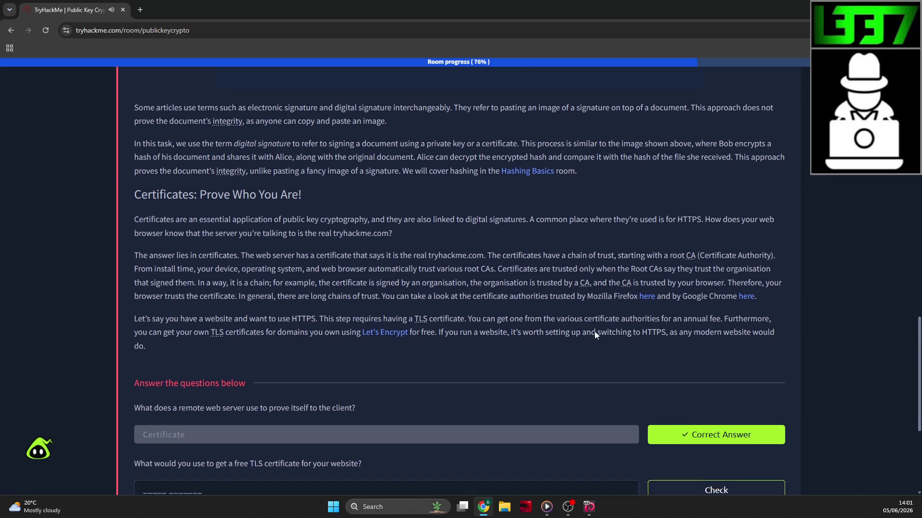
right_click(651, 279)
left_click(700, 289)
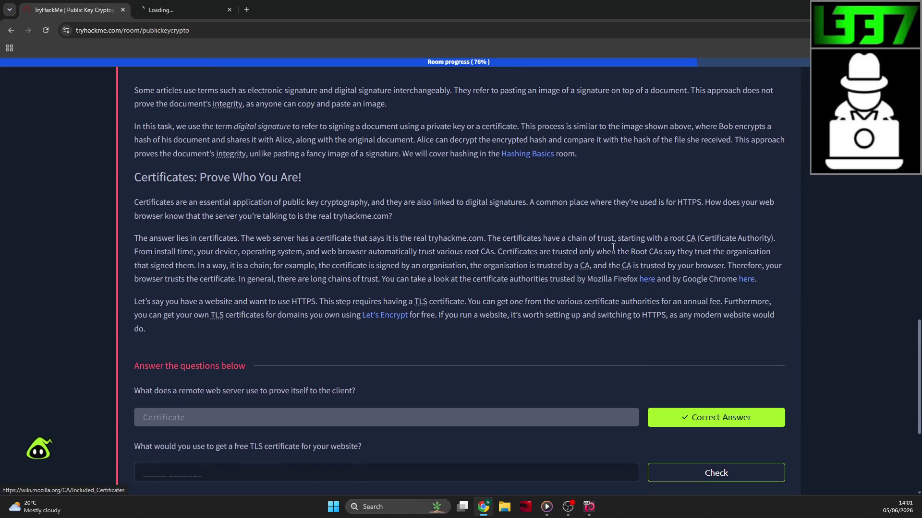
Skim Mozilla's Included CA Certificates wiki page, then close its tab.
left_click(187, 9)
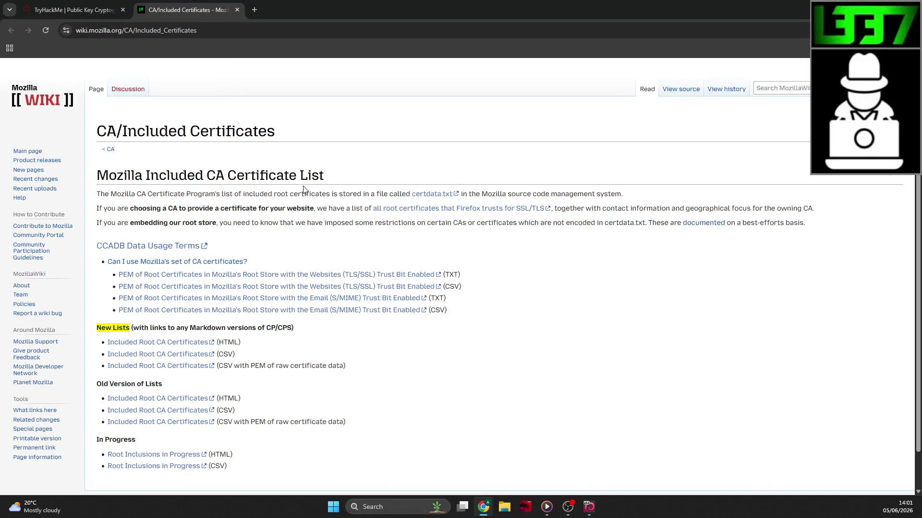
scroll(307, 190, "down", 1)
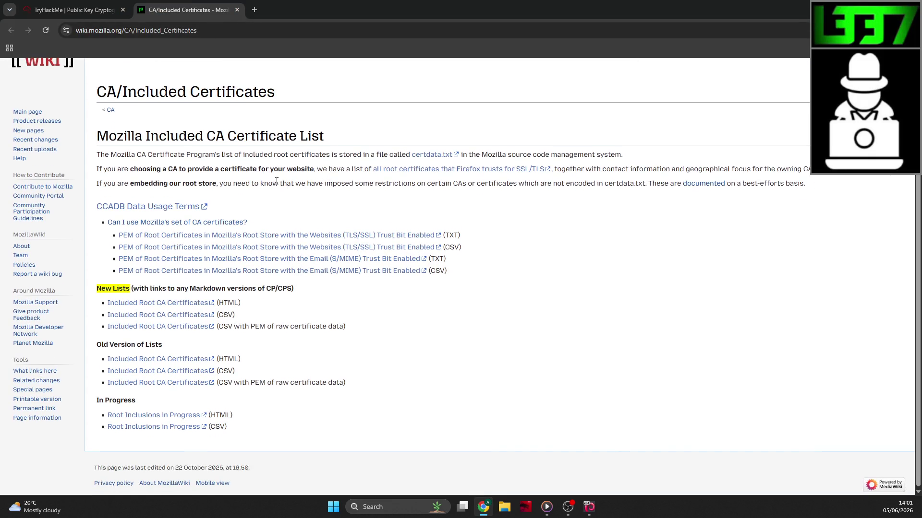
left_click(237, 10)
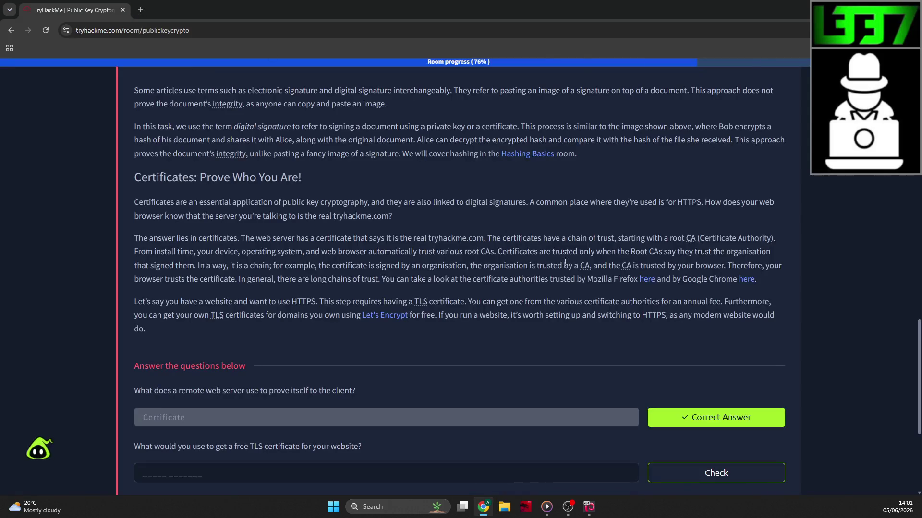
scroll(647, 291, "down", 1)
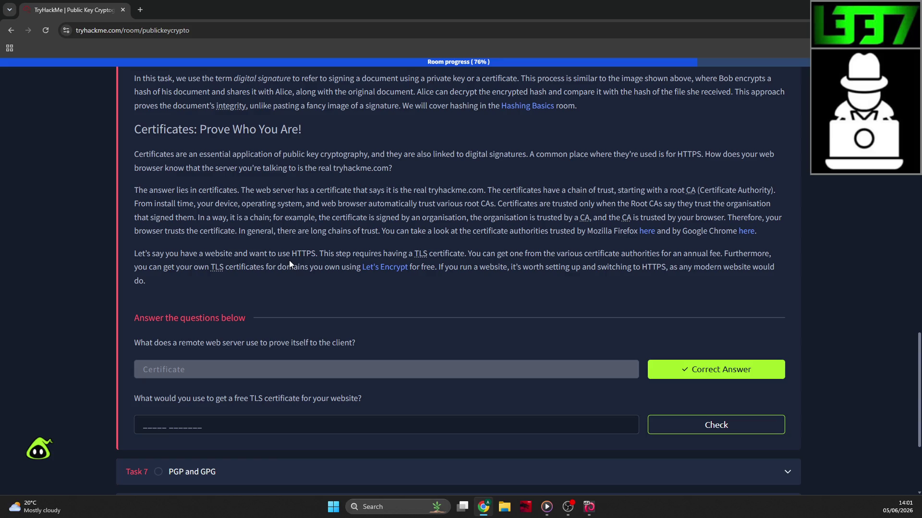
Read the certificate paragraph about annual fees and certificates for domains.
left_click_drag(389, 253, 331, 267)
left_click(434, 263)
left_click_drag(720, 255, 643, 254)
left_click(644, 254)
left_click_drag(225, 267, 287, 266)
left_click(286, 266)
Answer the free TLS certificate question with 'Let's Encrypt'.
left_click(169, 424)
type("Lets")
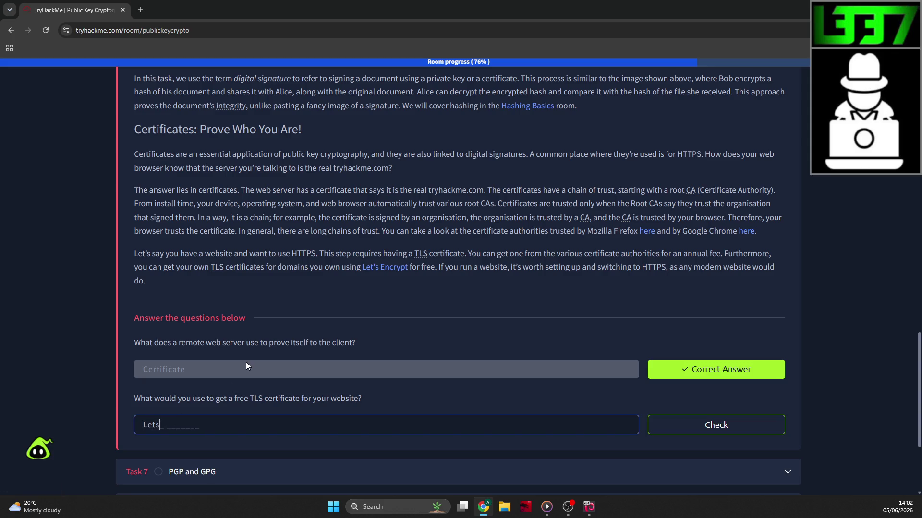
key("BackSpace")
type("'s")
key("BackSpace")
key("BackSpace")
type("'s Encr")
type("ypt")
key("Return")
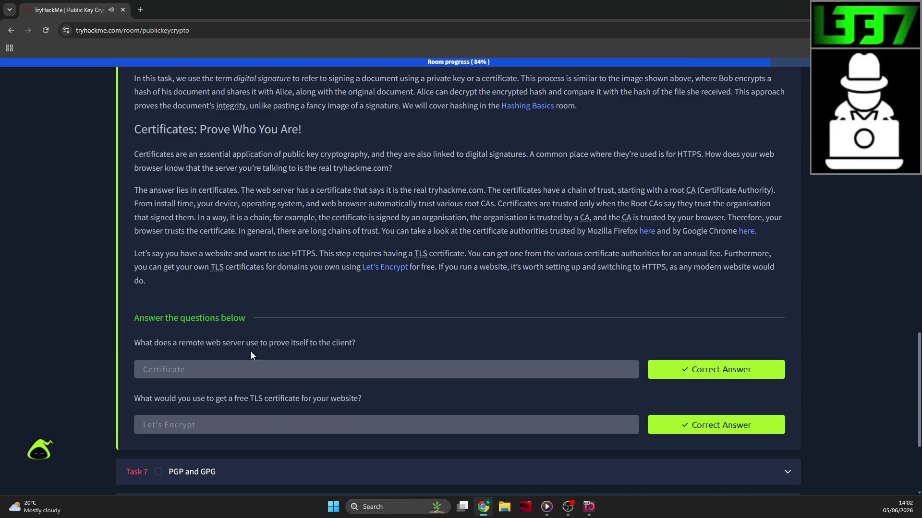
Read the HTTPS advice and open the Let's Encrypt link in a background tab.
left_click_drag(265, 268, 339, 267)
left_click(406, 275)
left_click_drag(515, 267, 722, 269)
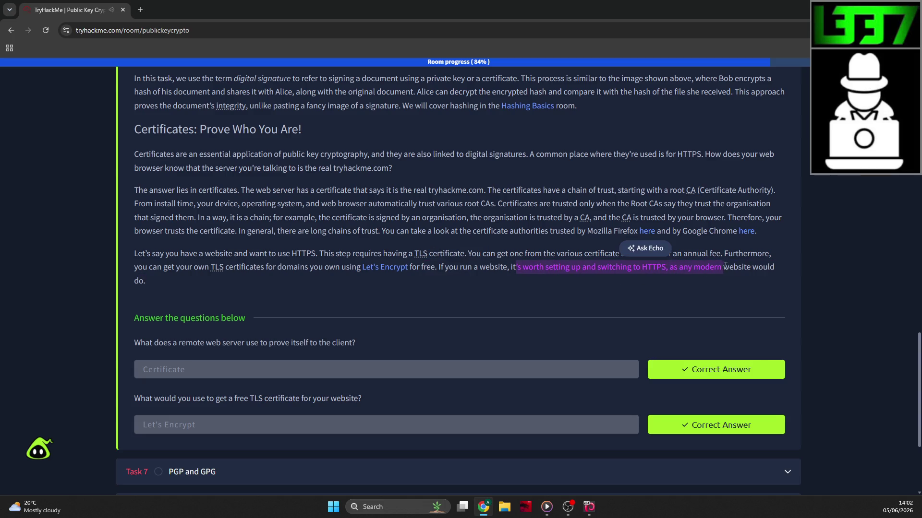
scroll(510, 257, "down", 2)
scroll(510, 257, "down", 1)
scroll(473, 243, "up", 2)
middle_click(406, 221)
Bookmark the Let's Encrypt homepage.
left_click(163, 9)
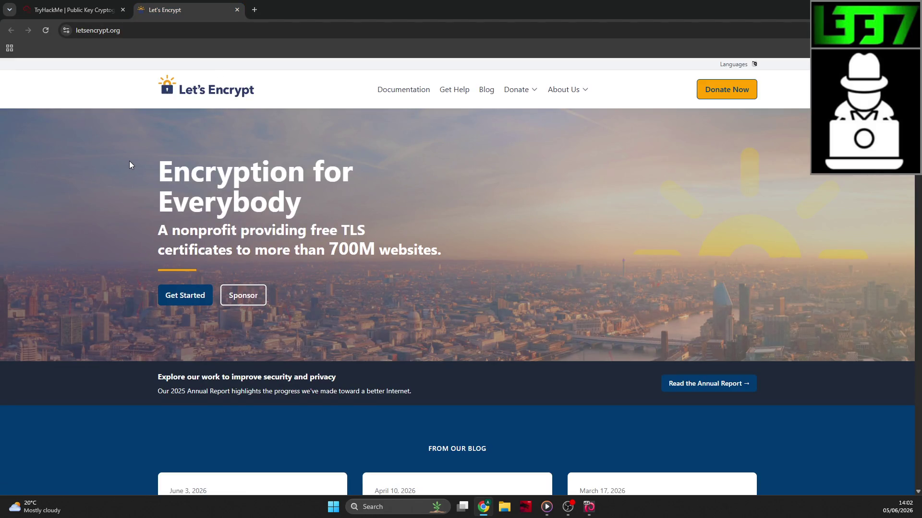
scroll(130, 165, "down", 2)
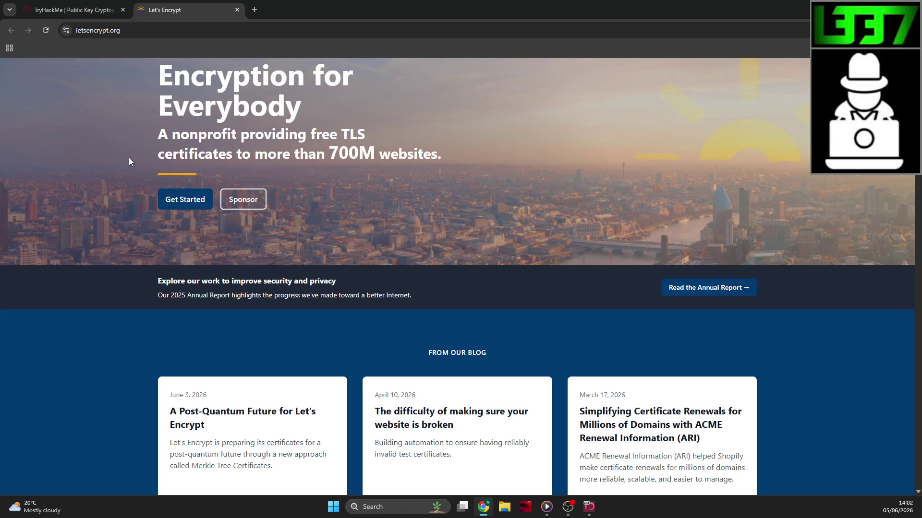
scroll(129, 158, "up", 2)
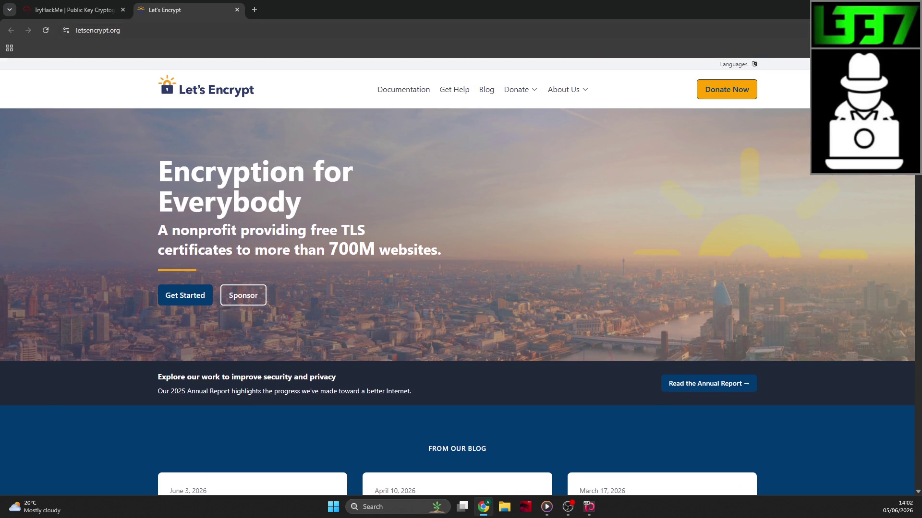
key("ctrl+d")
key("Return")
key("ctrl+d")
left_click(792, 130)
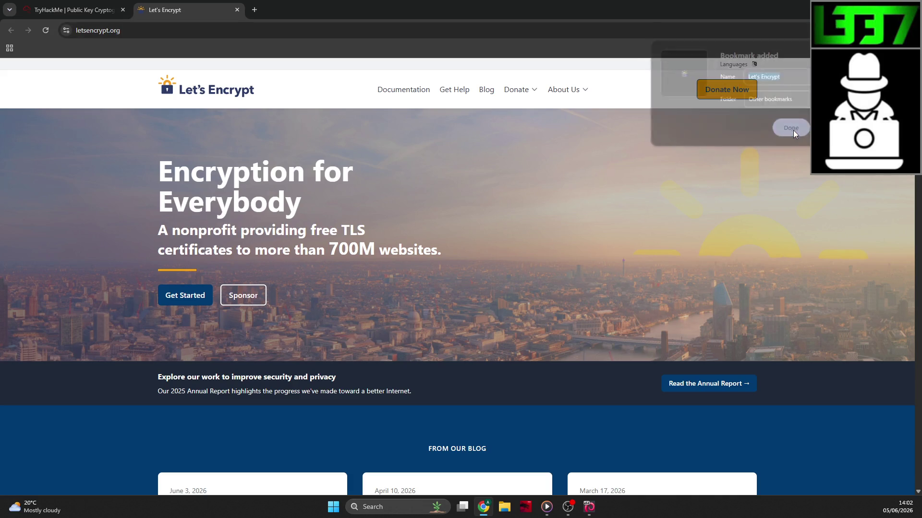
Close the Let's Encrypt tab and continue down the TryHackMe room.
left_click(73, 12)
left_click(221, 10)
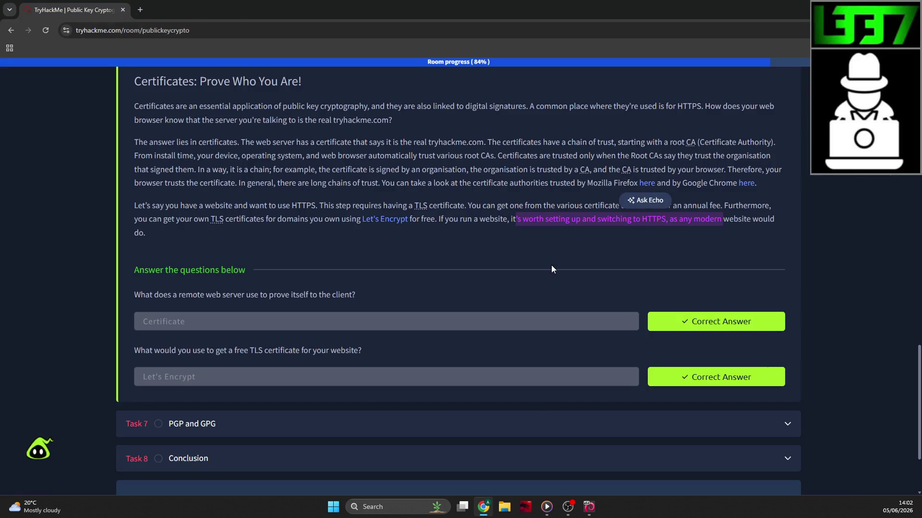
triple_click(549, 265)
scroll(508, 235, "down", 2)
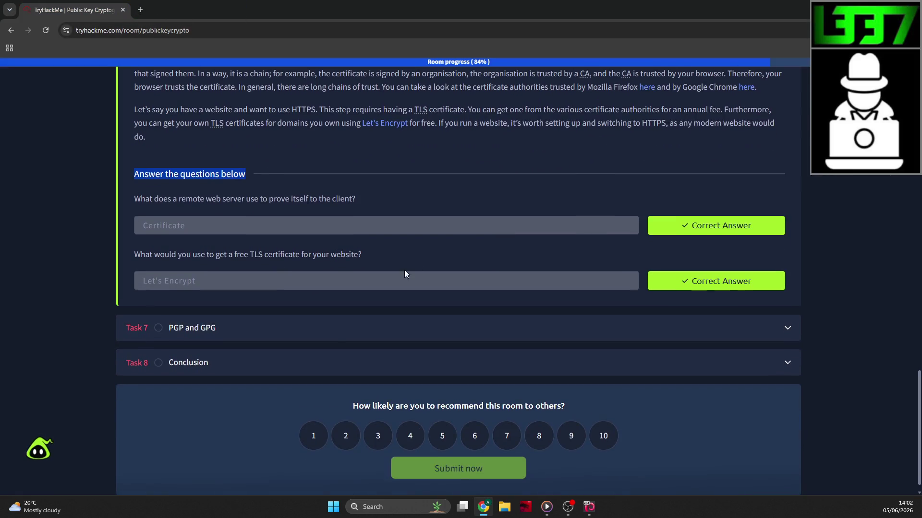
Expand Task 7 'PGP and GPG', then bring the Kali VM forward to check the upgrade.
left_click(338, 329)
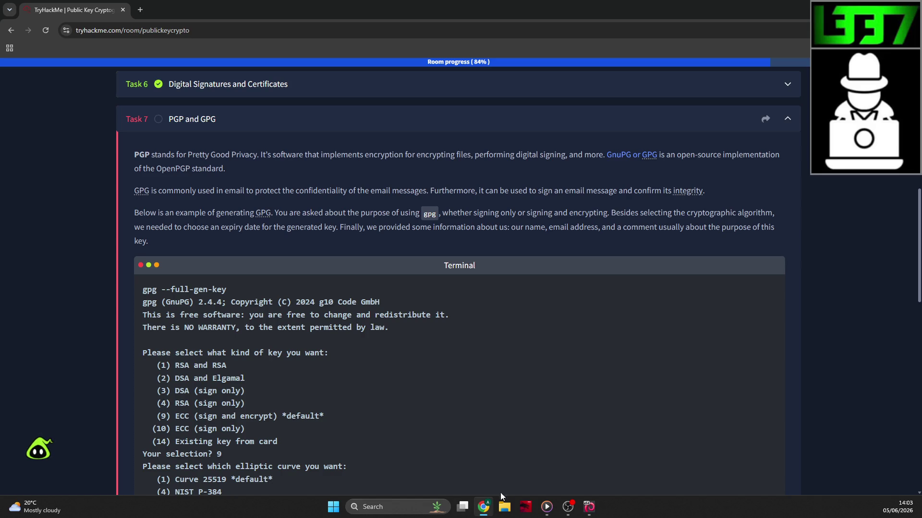
left_click(588, 507)
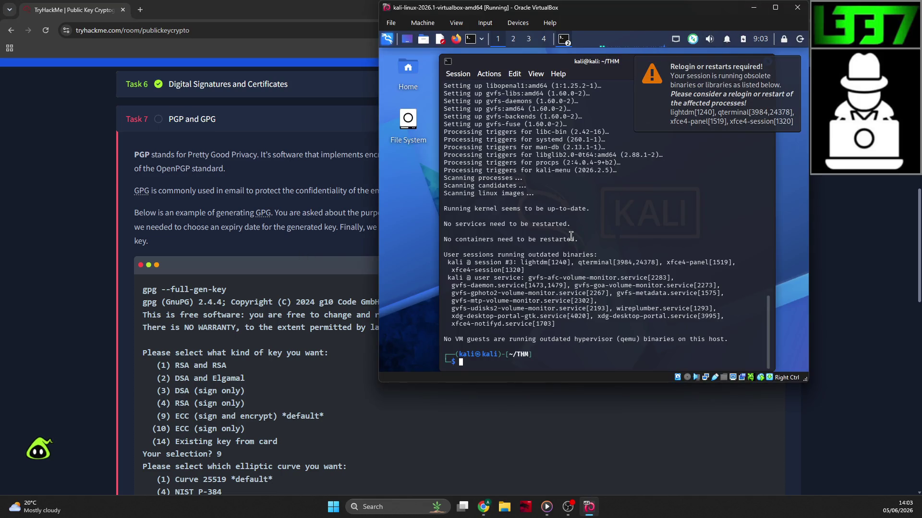
Choose Switch User from the Kali session menu, then return to the browser.
left_click(798, 39)
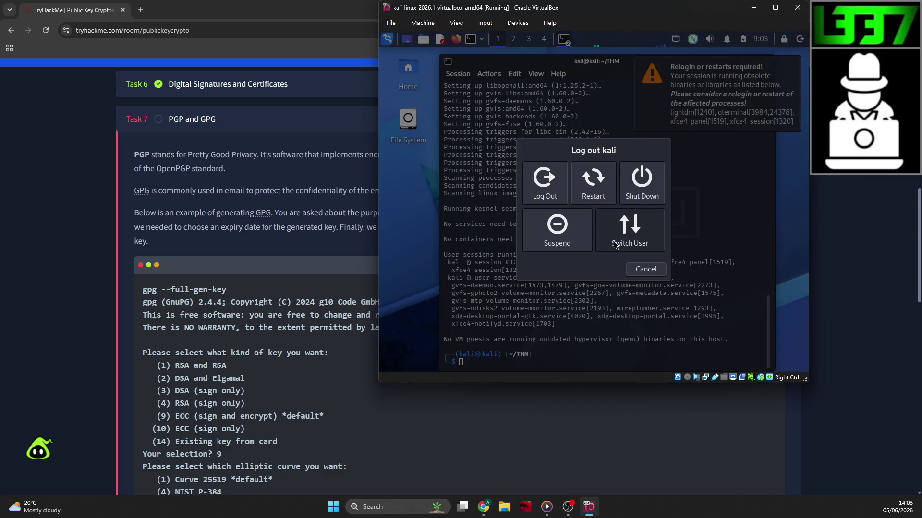
left_click(633, 229)
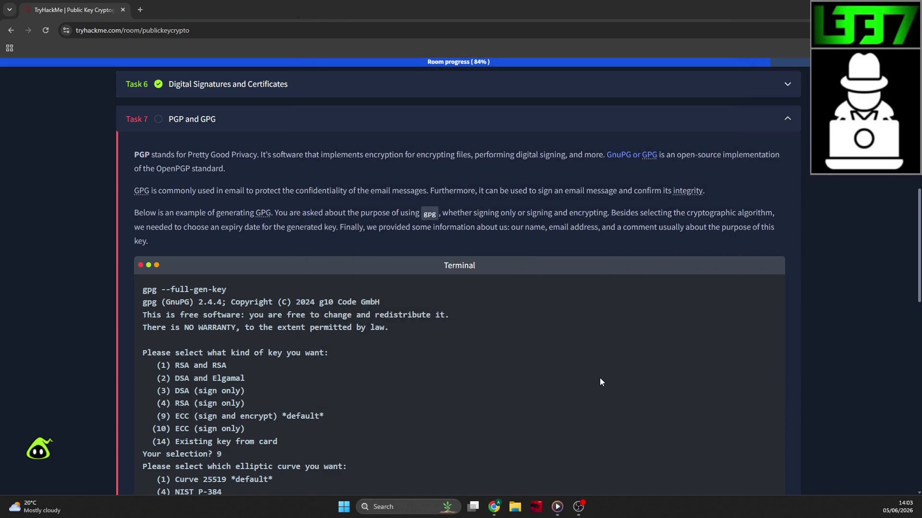
left_click(579, 507)
left_click(494, 508)
left_click(494, 508)
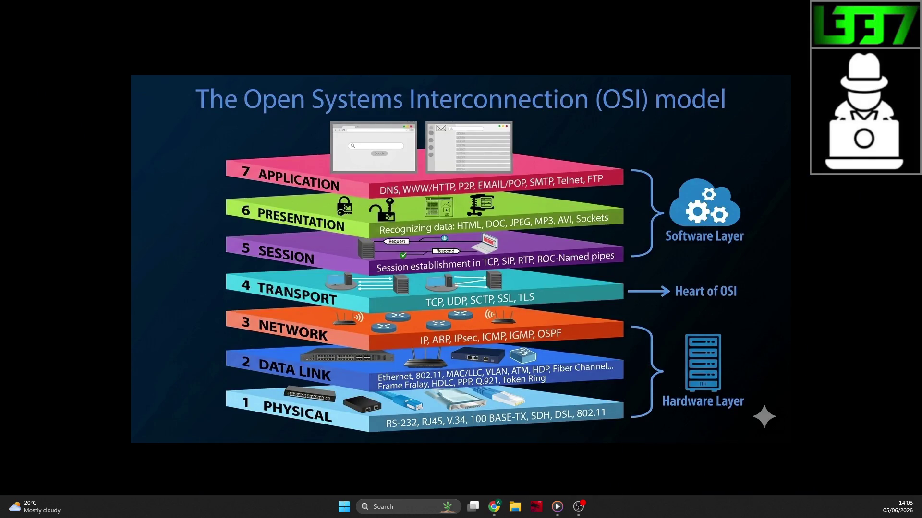
Start the kali-linux-2026.1-virtualbox-amd64 VM and dismiss the mouse integration notice.
left_click(557, 507)
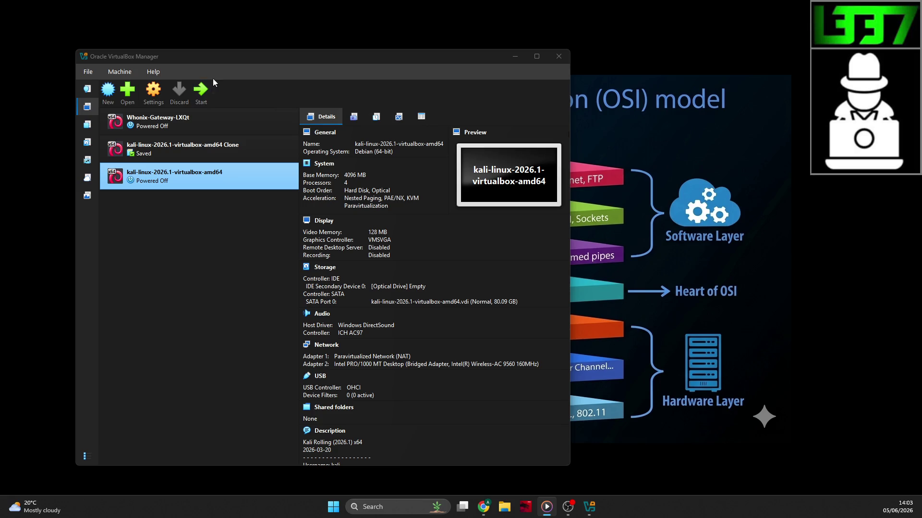
left_click(568, 507)
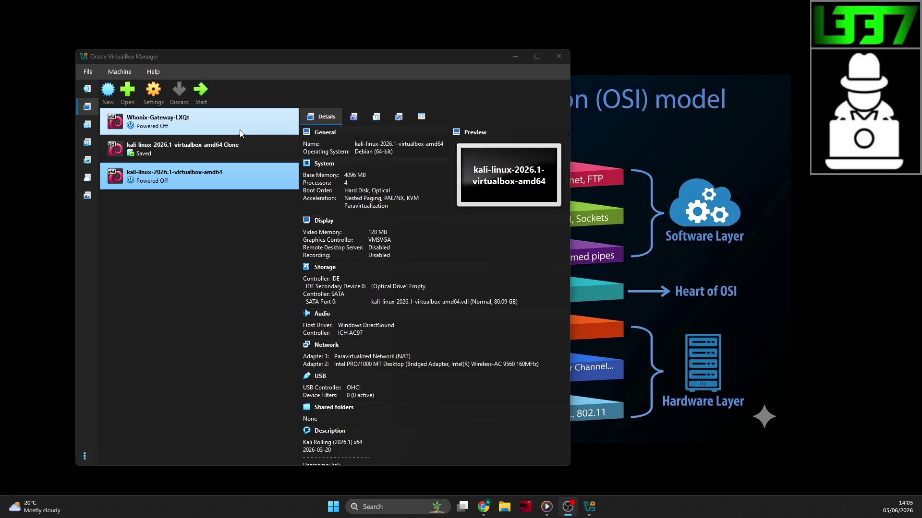
left_click(198, 90)
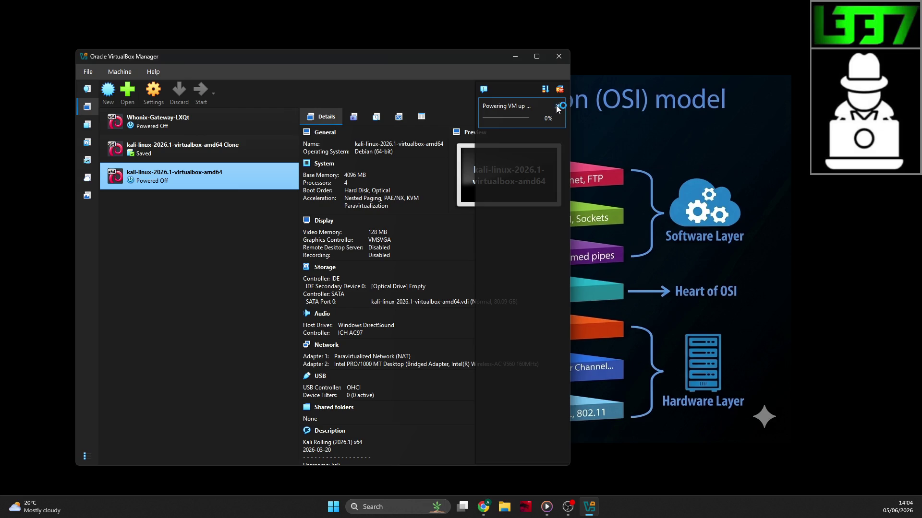
left_click(517, 56)
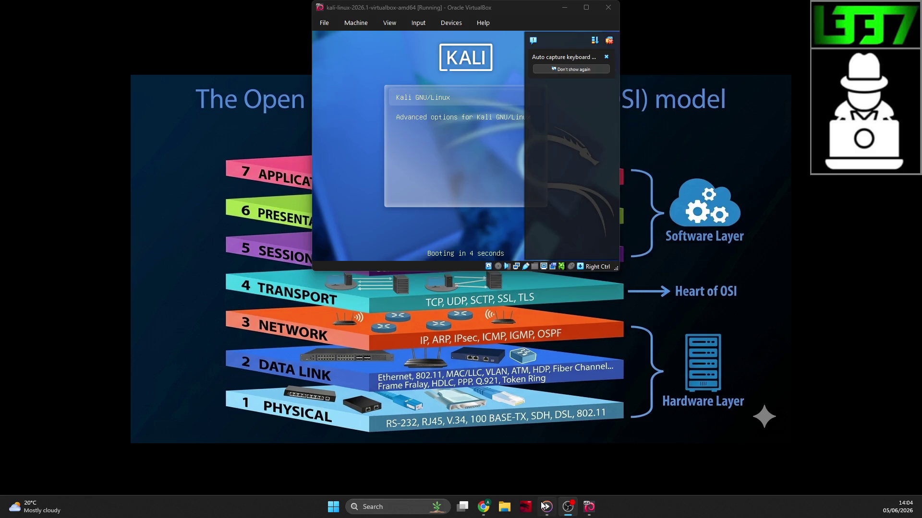
mouse_move(483, 507)
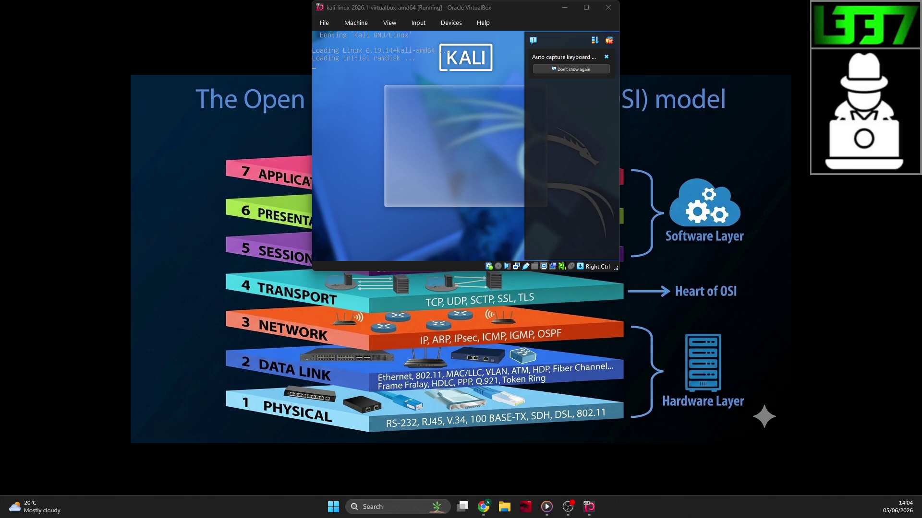
left_click(567, 507)
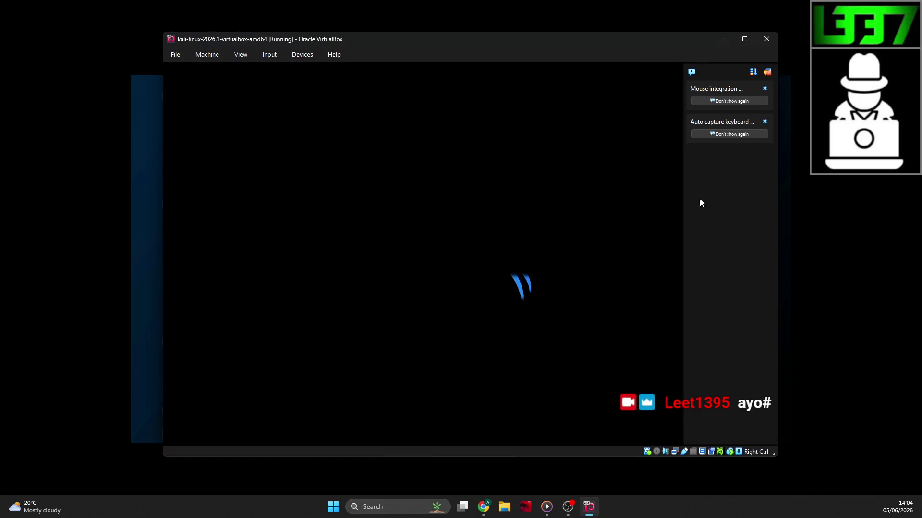
left_click(764, 121)
Log in to Kali with the default username and password, then move the VM window aside.
left_click(764, 88)
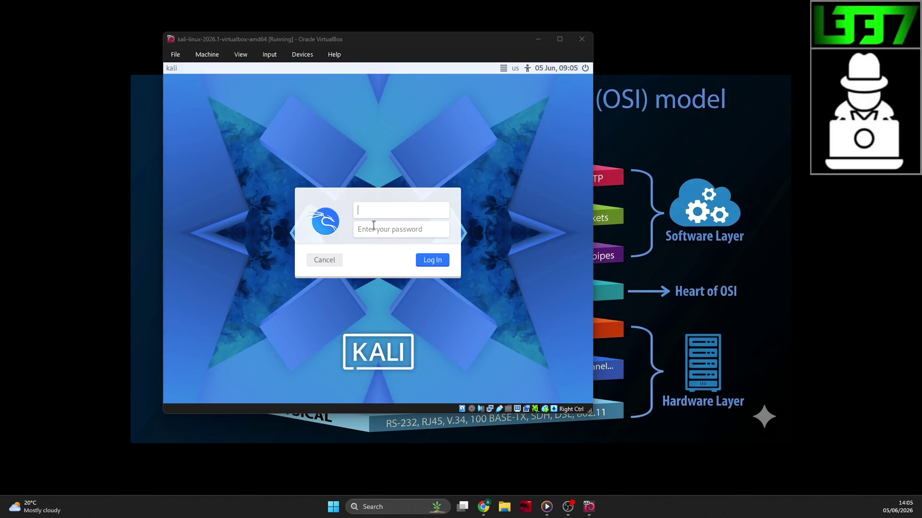
left_click(389, 212)
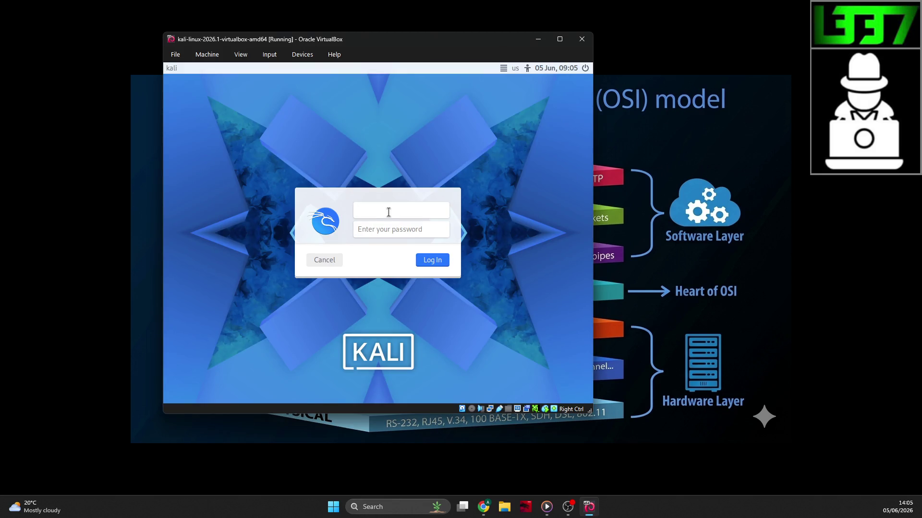
type("kali")
key("Tab")
type("kali")
key("Return")
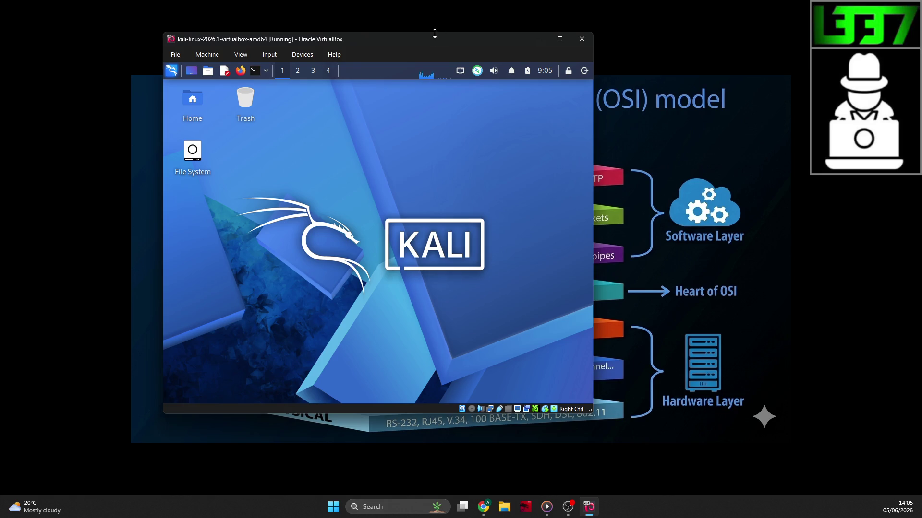
left_click_drag(433, 45, 190, 55)
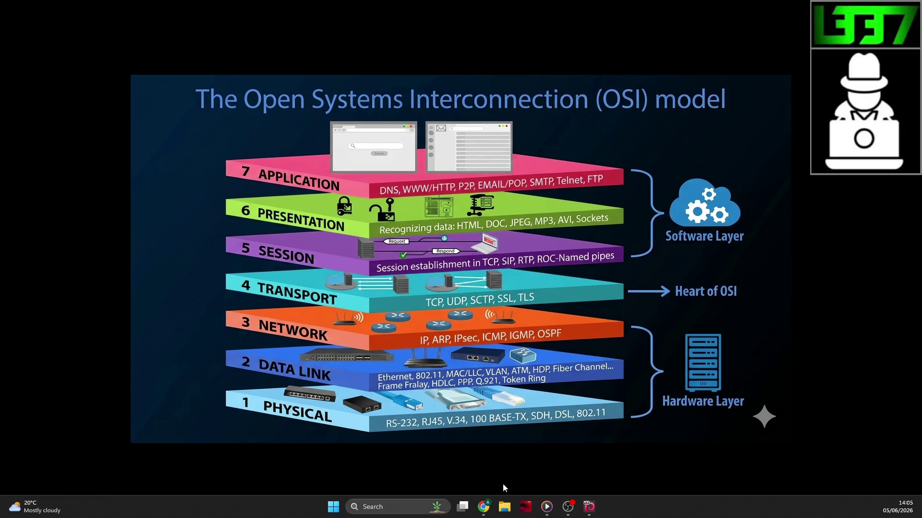
Scroll TryHackMe to the gpg --full-gen-key example and place the Kali VM on the right.
left_click(483, 507)
scroll(342, 245, "down", 2)
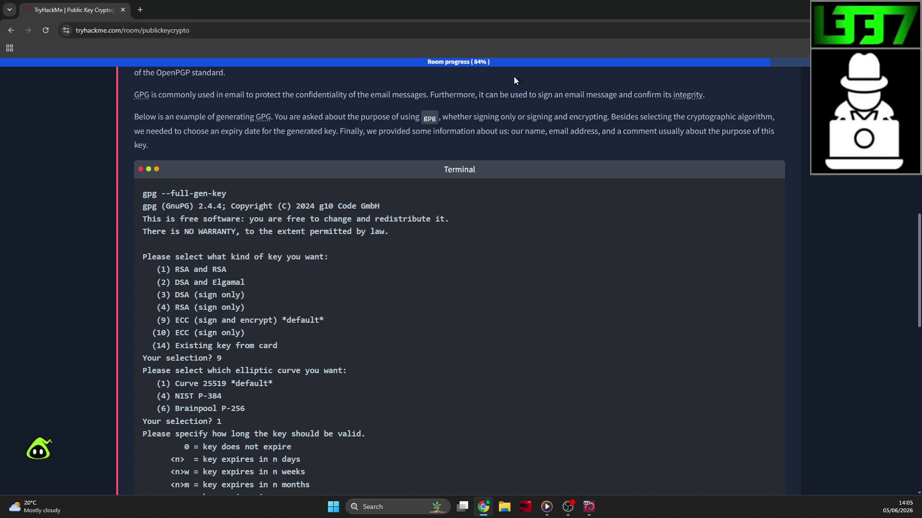
key("alt+Tab")
mouse_move(230, 38)
left_mouse_down()
mouse_move(532, 118)
mouse_move(696, 30)
left_mouse_up()
key("alt+Tab")
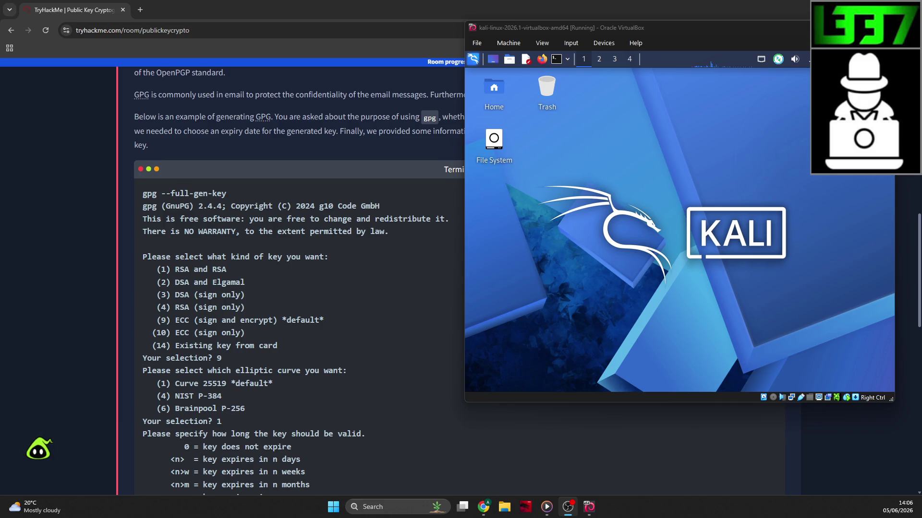
Bring the TryHackMe Task 7 page forward and scroll to the curve-choice and key-validity example.
left_click(360, 238)
scroll(305, 318, "up", 3)
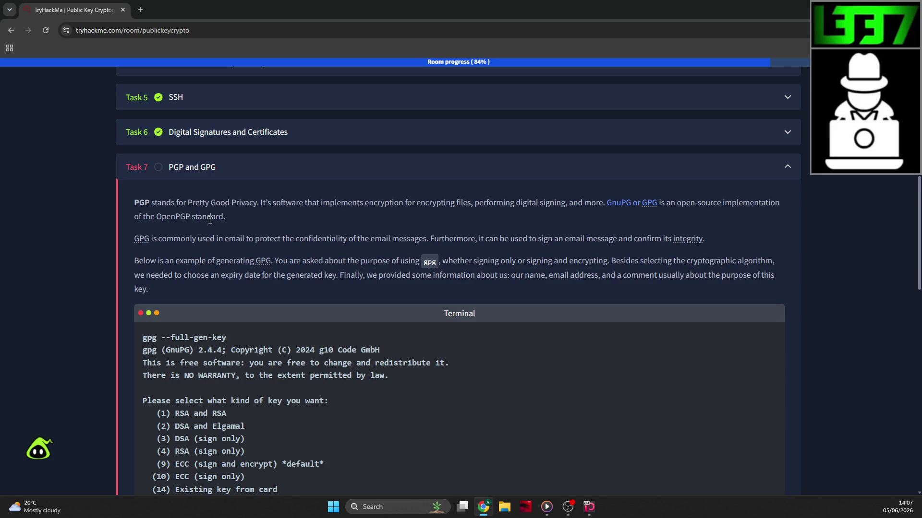
scroll(208, 220, "down", 1)
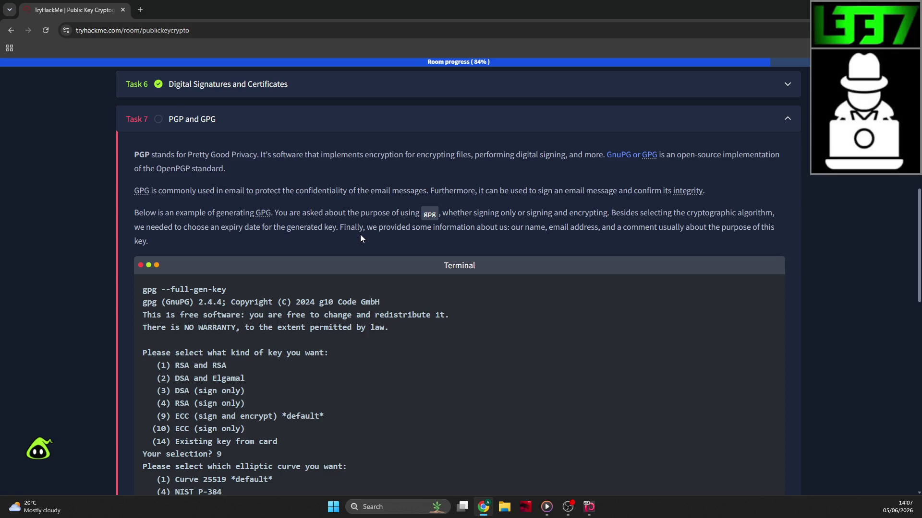
scroll(359, 236, "down", 1)
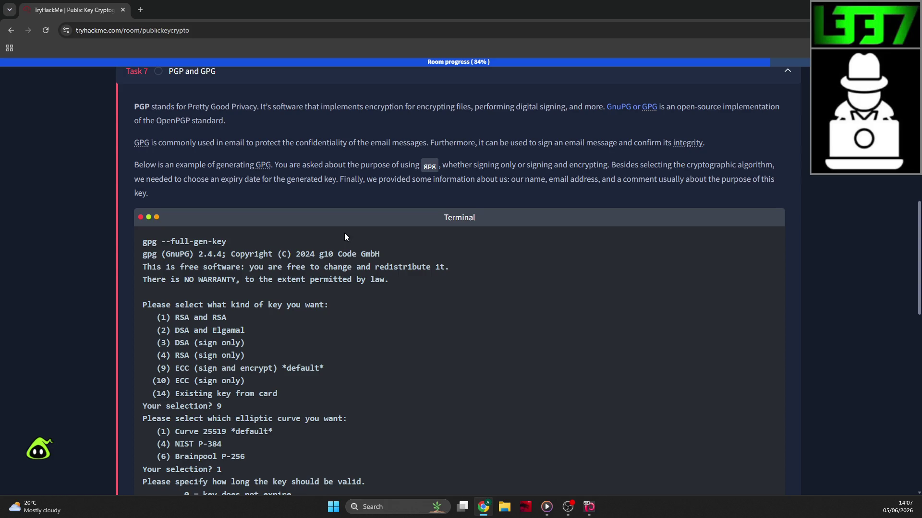
Open a Kali terminal and run gpg --full-gen-key.
left_click(589, 507)
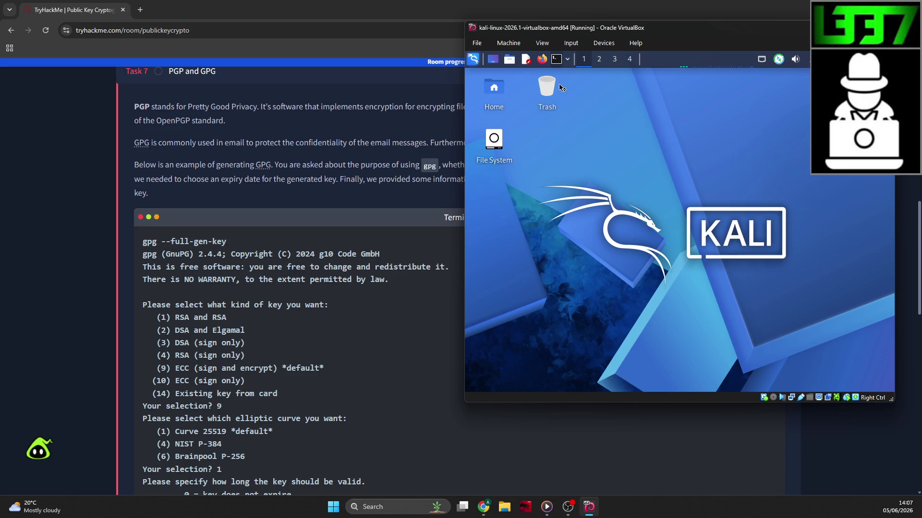
key("ctrl+alt+t")
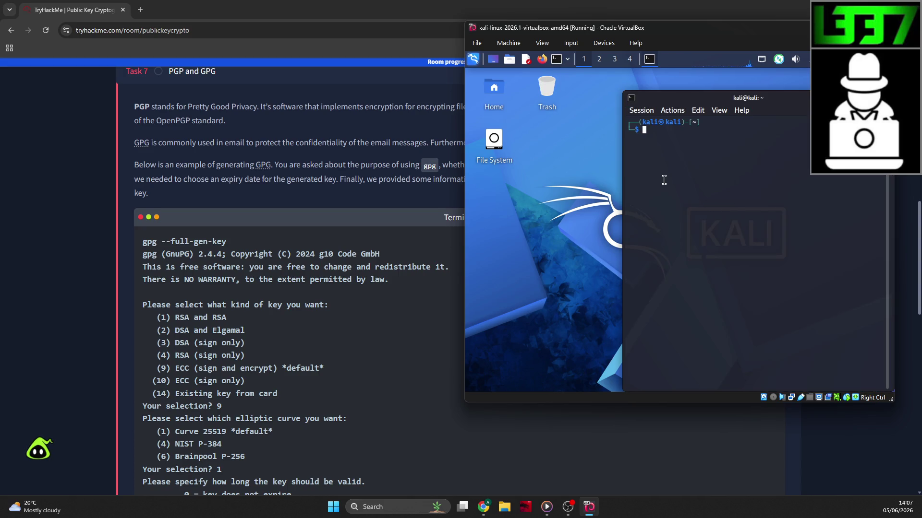
type("gpg --")
type("full-gebn")
key("BackSpace")
key("BackSpace")
type("n-key")
key("Return")
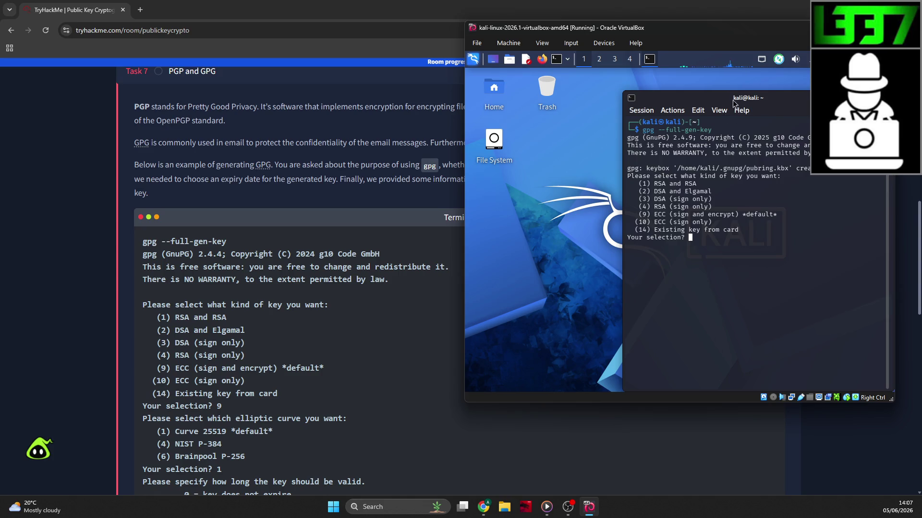
mouse_move(720, 98)
left_mouse_down()
mouse_move(578, 79)
mouse_move(617, 84)
left_mouse_up()
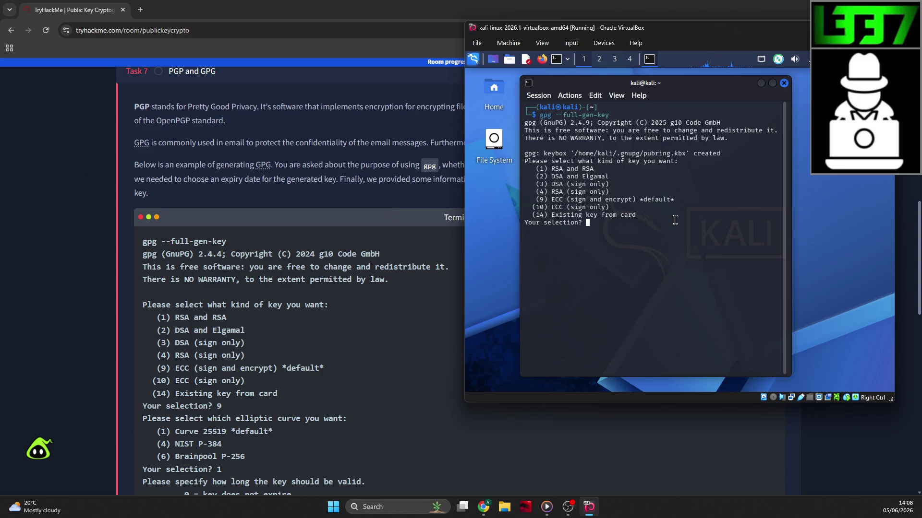
Choose ECC sign-and-encrypt (9) with Curve 25519 (1).
type("9")
key("Return")
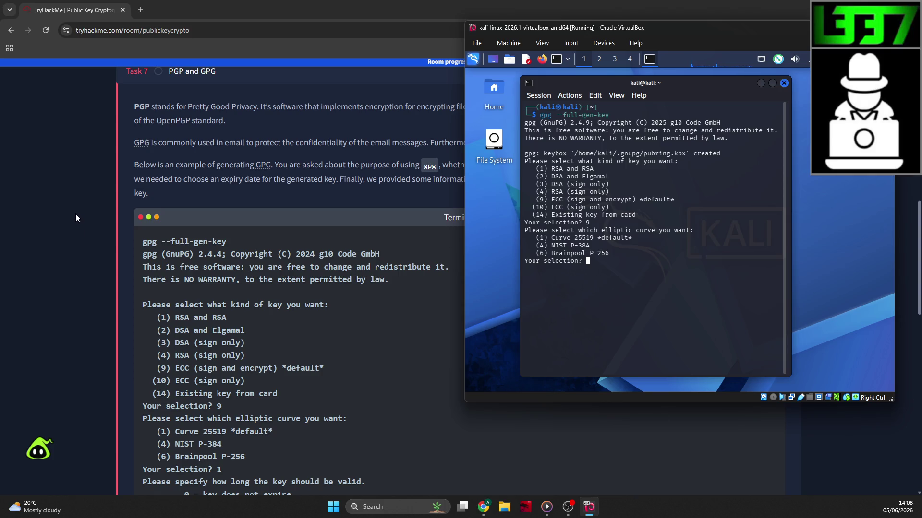
scroll(75, 212, "down", 2)
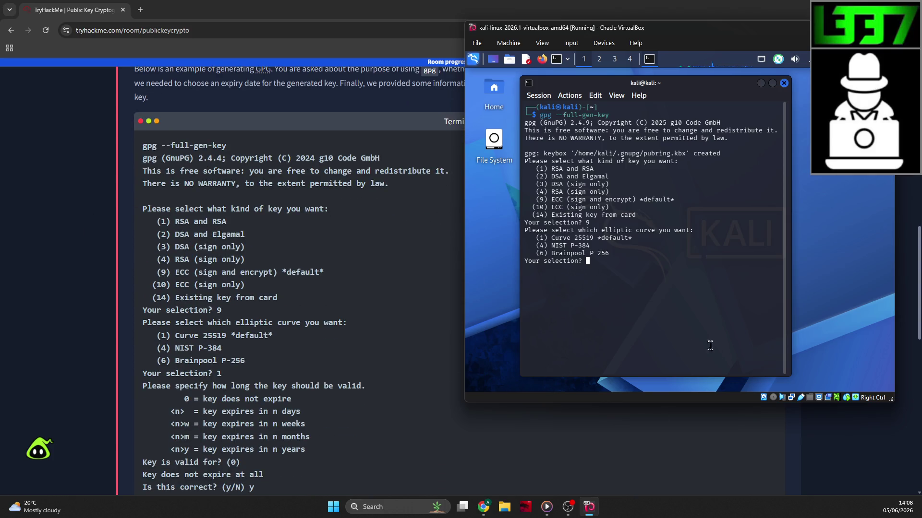
type("1")
key("Return")
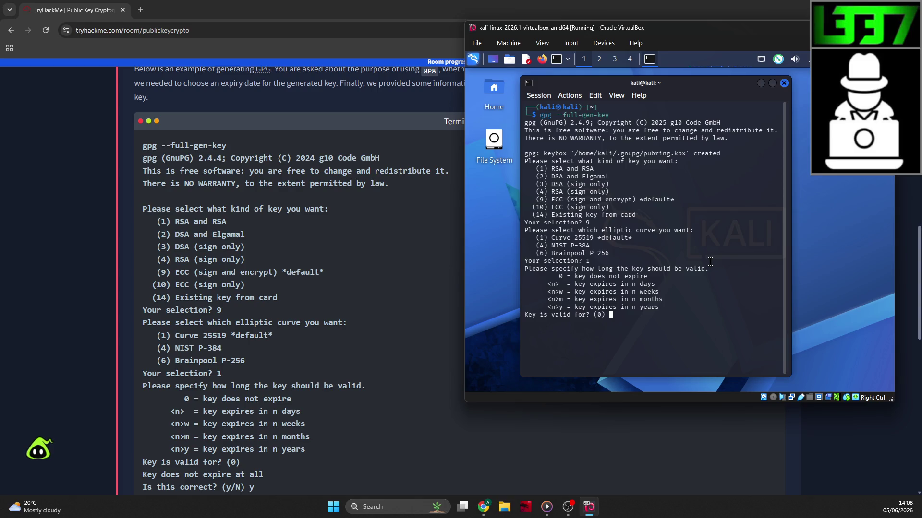
Set the key to expire in 2 days and confirm the expiry with y.
type("<2>")
key("Return")
type("2")
key("Return")
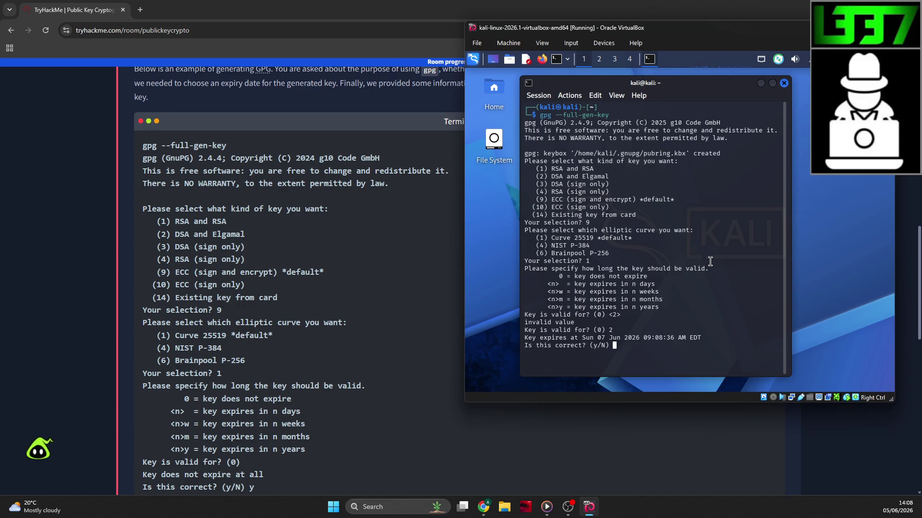
type("y")
key("Return")
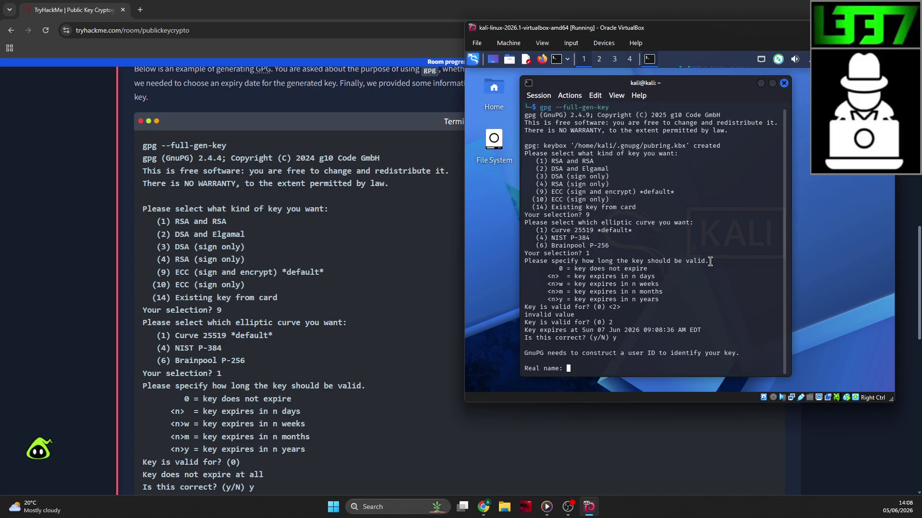
Enter the key's real name and e-mail address at the gpg prompts.
type("apizzy")
type("95")
key("Return")
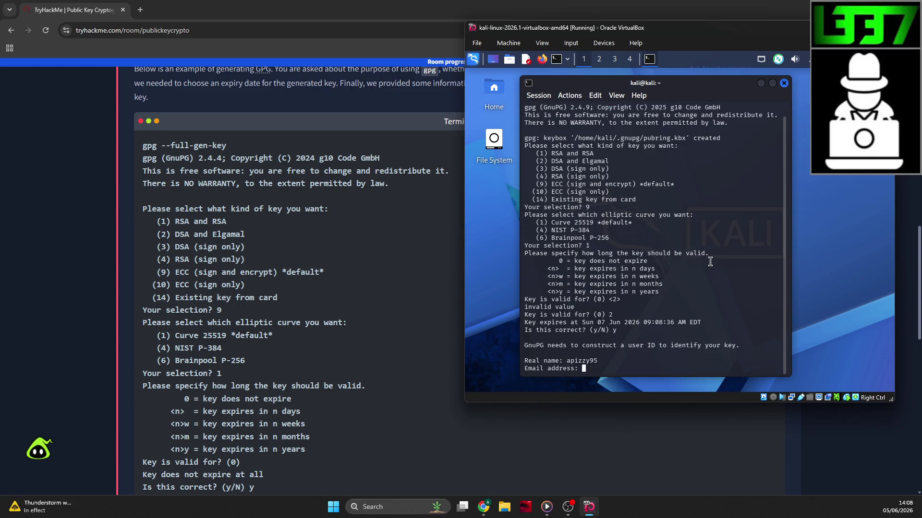
key("Return")
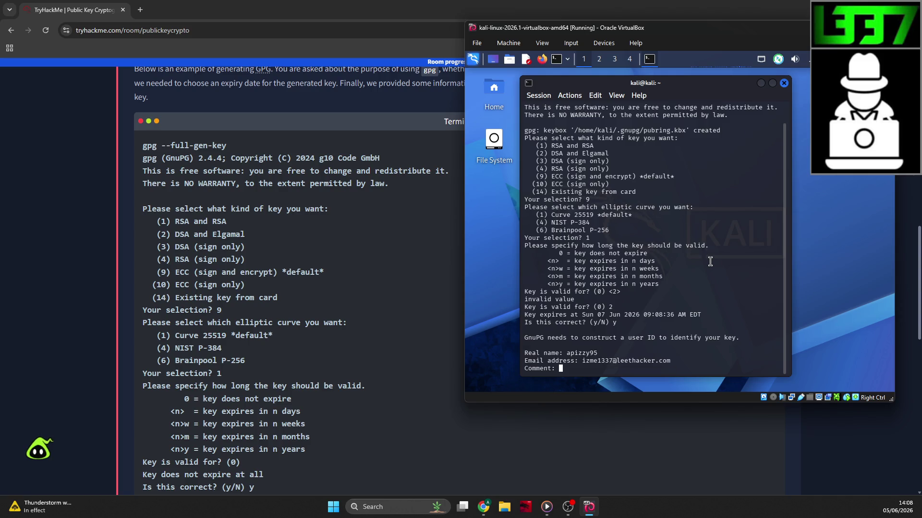
Add the comment 'hello friends' and accept the user ID with O.
type("hello friends")
key("Return")
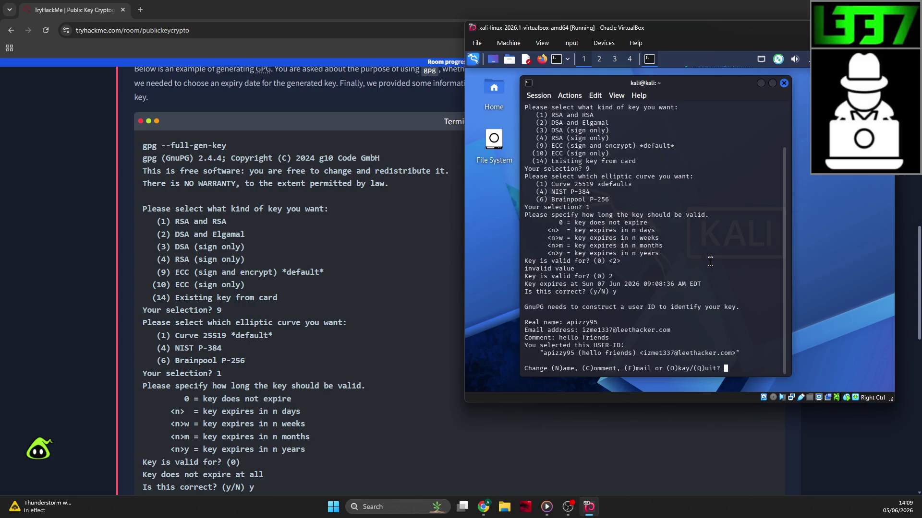
type("O")
key("Return")
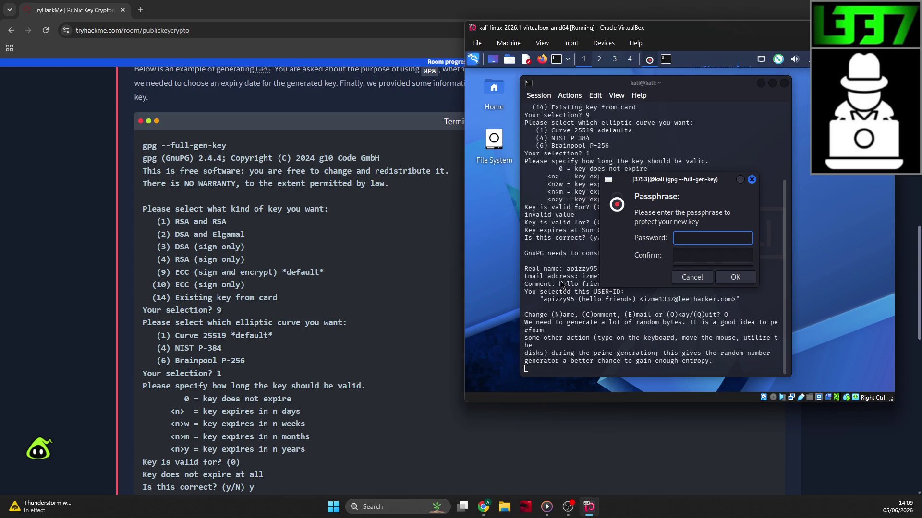
left_click(353, 293)
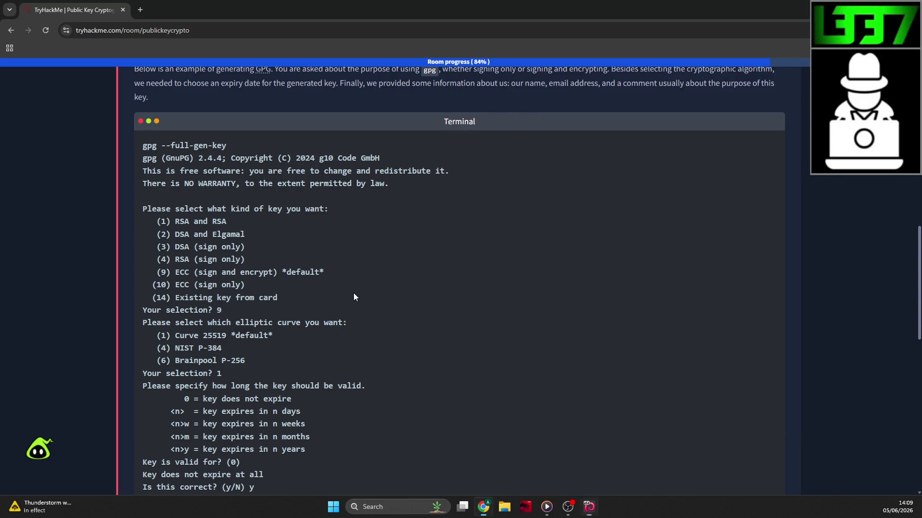
scroll(353, 286, "down", 1)
scroll(355, 262, "down", 3)
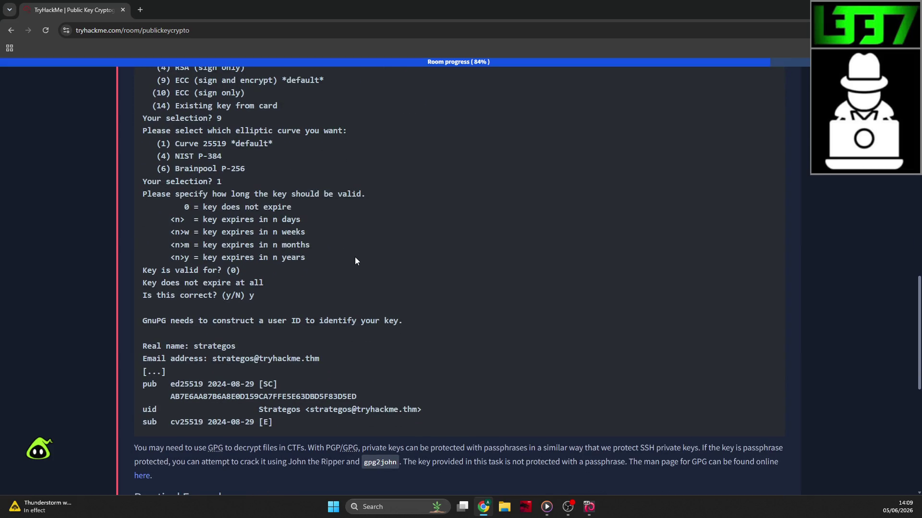
scroll(355, 258, "down", 1)
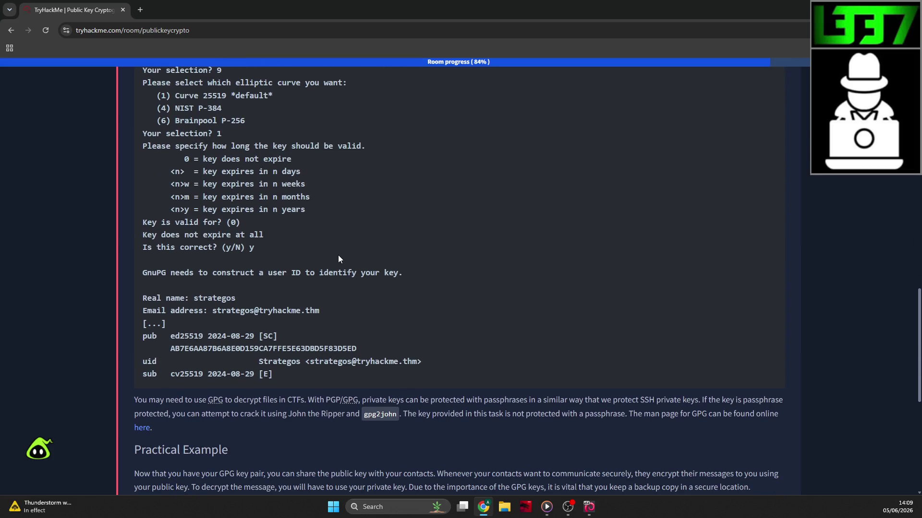
scroll(318, 254, "down", 1)
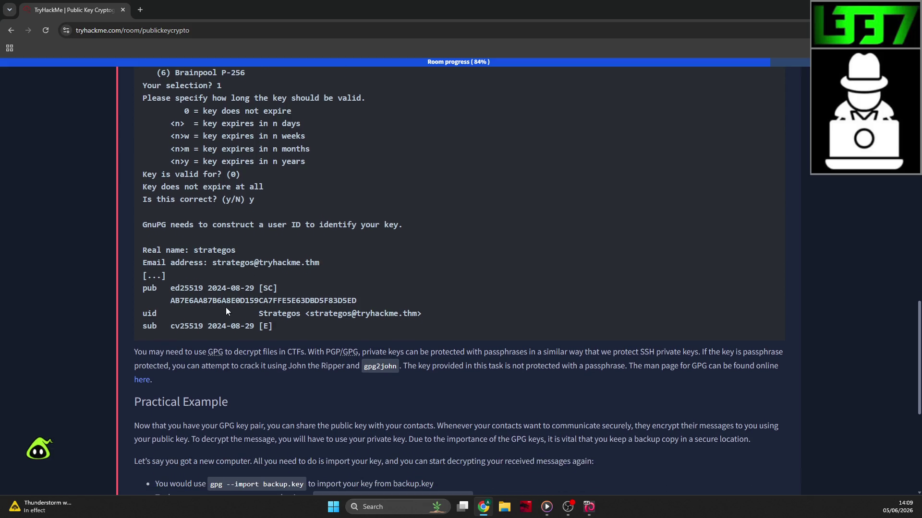
key("alt+Tab")
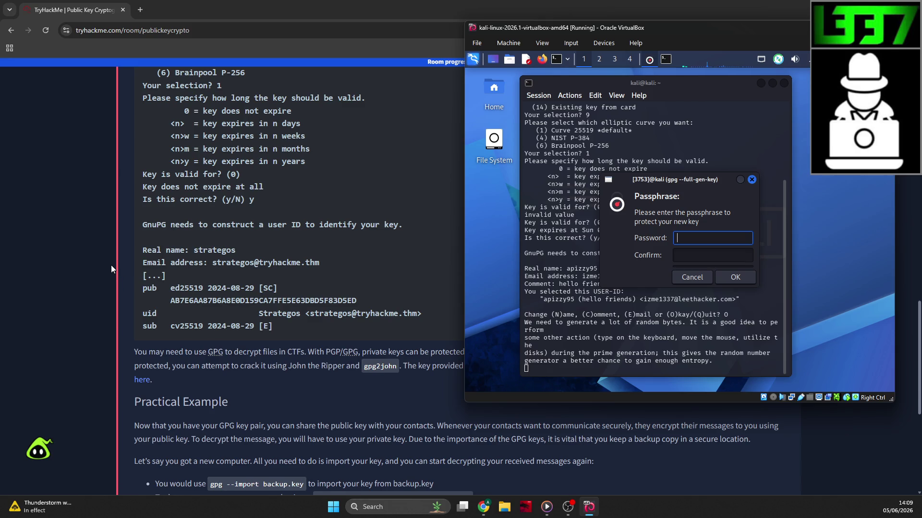
key("alt+Tab")
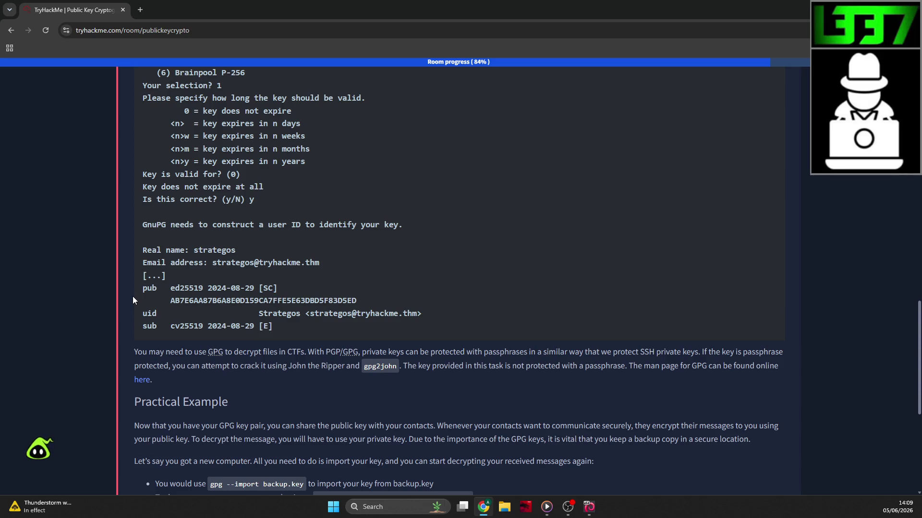
scroll(133, 297, "down", 3)
scroll(119, 324, "up", 2)
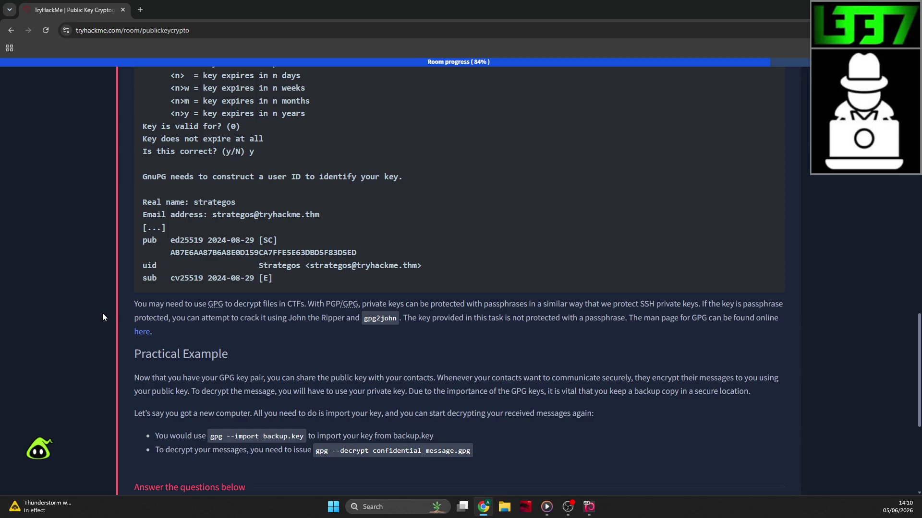
scroll(106, 328, "up", 1)
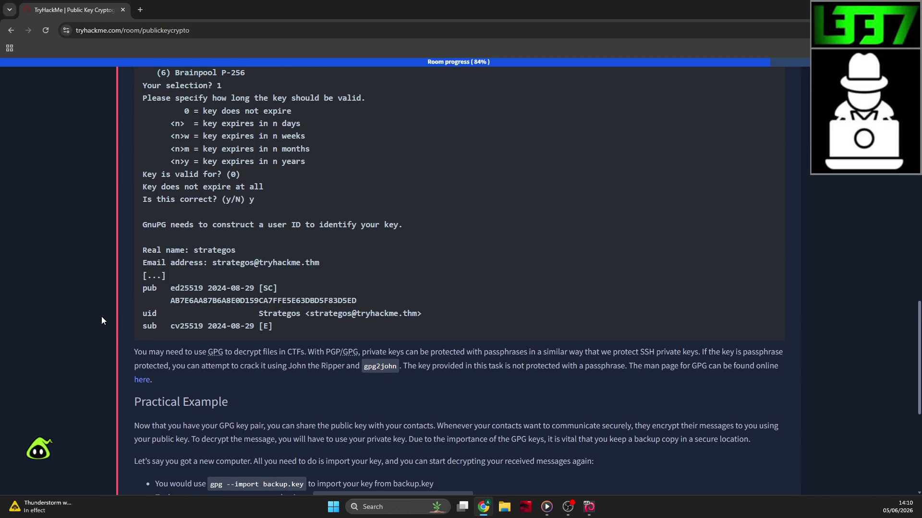
scroll(102, 316, "up", 1)
key("alt+Tab")
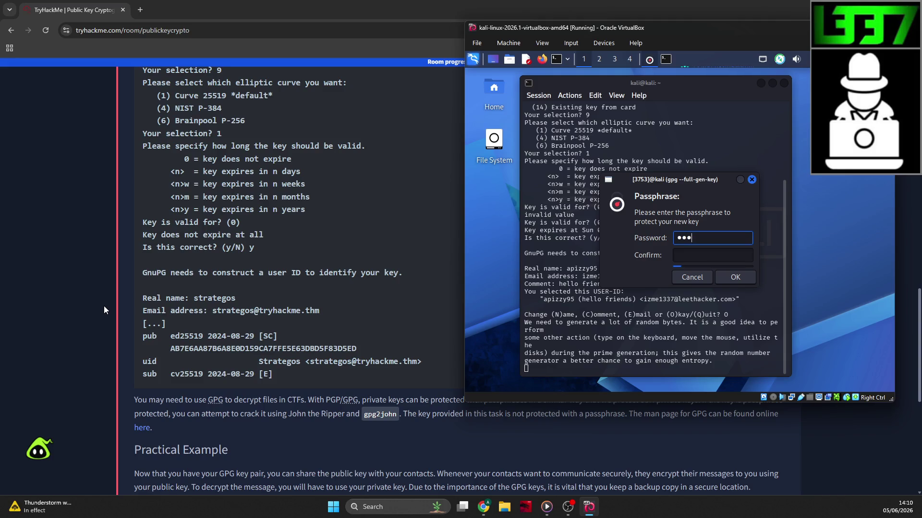
Enter and confirm the key passphrase, then rerun gpg --full-gen-key after the timeout error.
key("Tab")
type("password1")
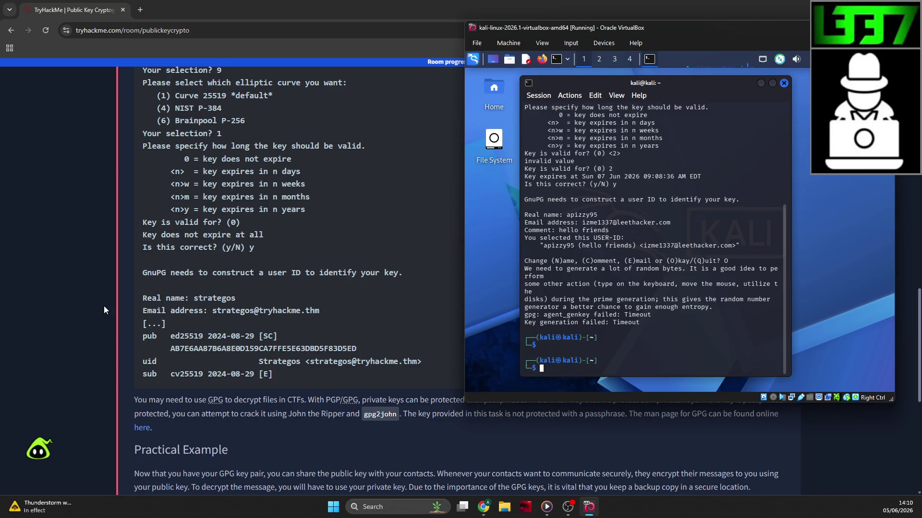
key("Up")
key("Return")
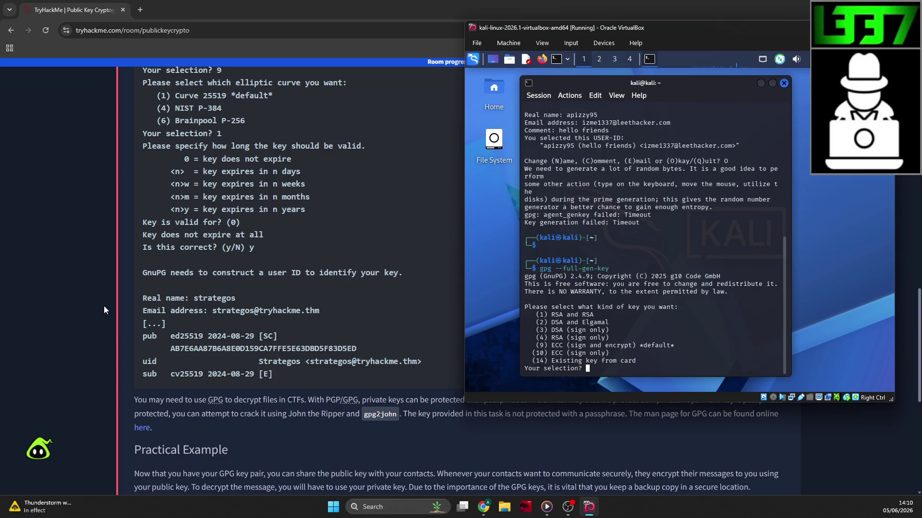
Choose ECC (9), Curve 25519 (1) and no expiry (0), confirming with y.
type("9")
key("Return")
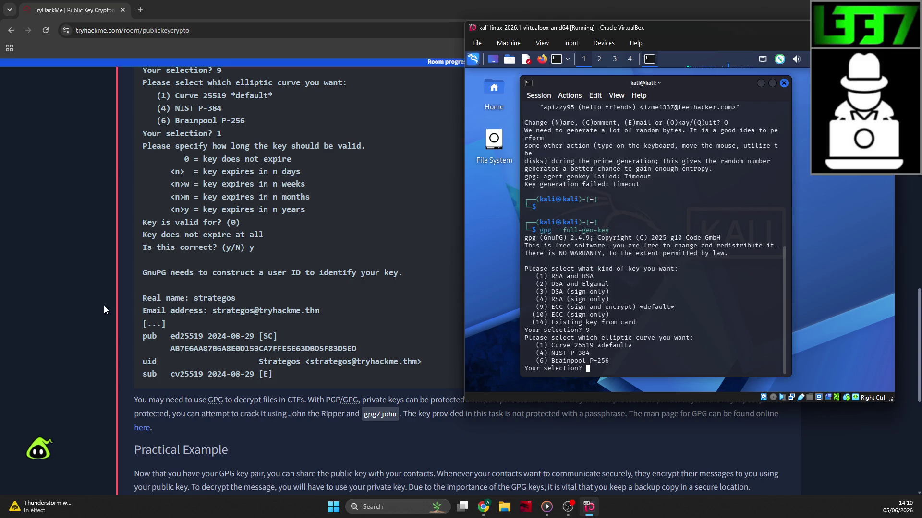
type("1")
key("Return")
type("0) 0")
key("Return")
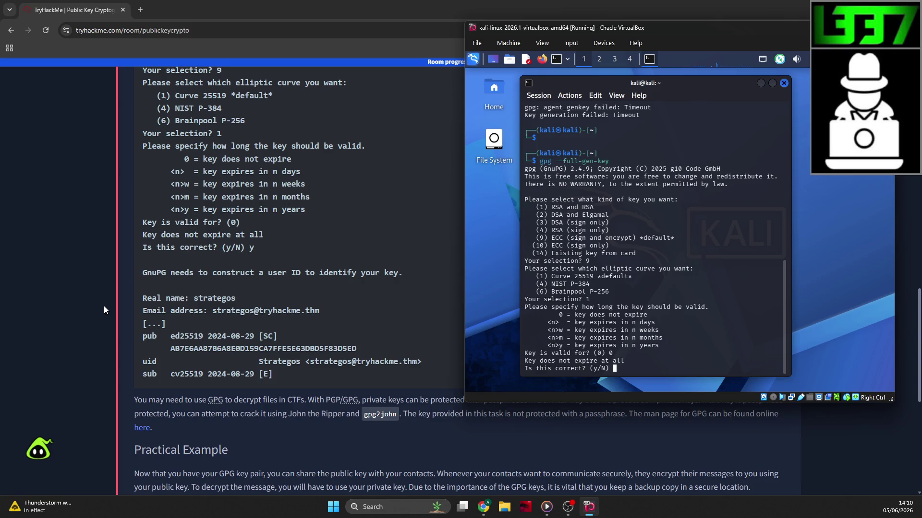
type("y")
key("Return")
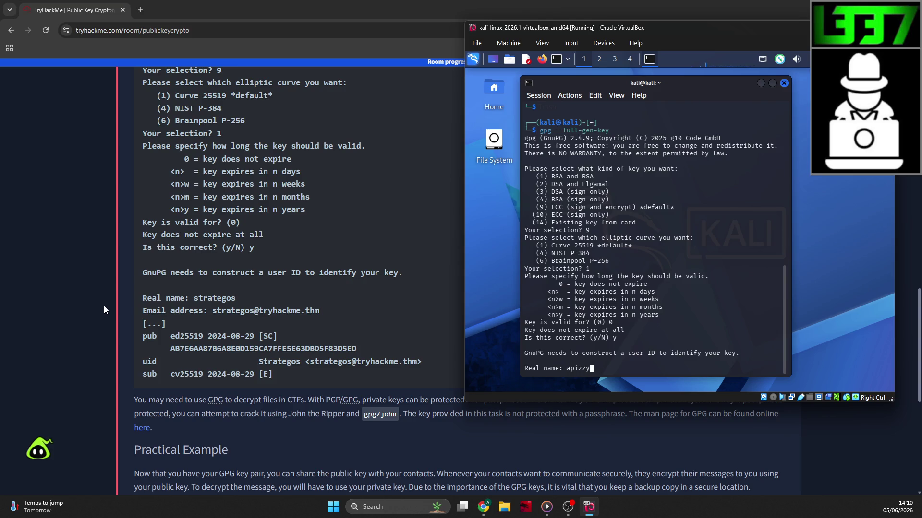
Enter the key's real name and e-mail address.
key("Return")
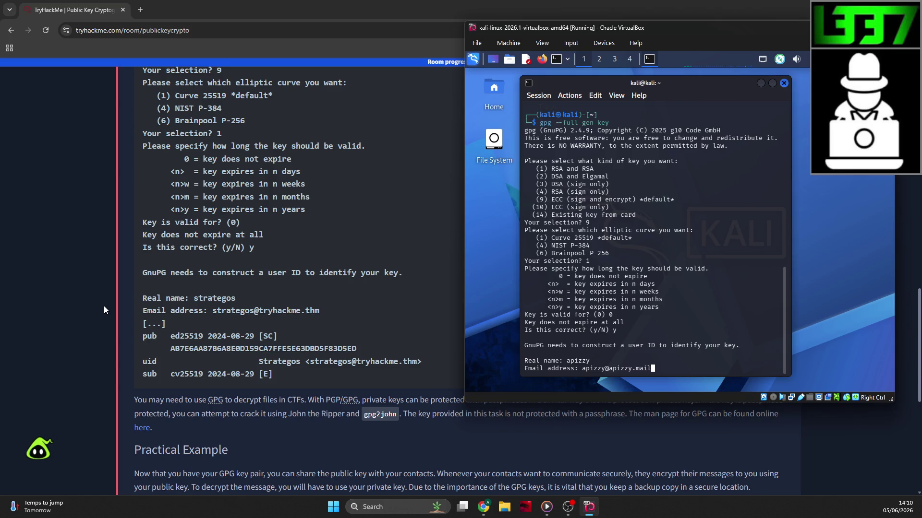
key("Return")
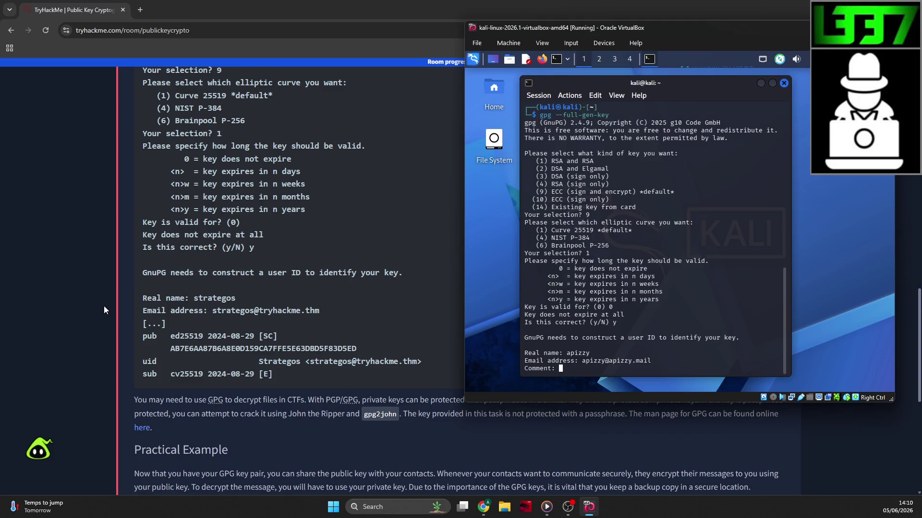
Check the TryHackMe instructions, then enter the comment 'no-comment'.
left_click(104, 309)
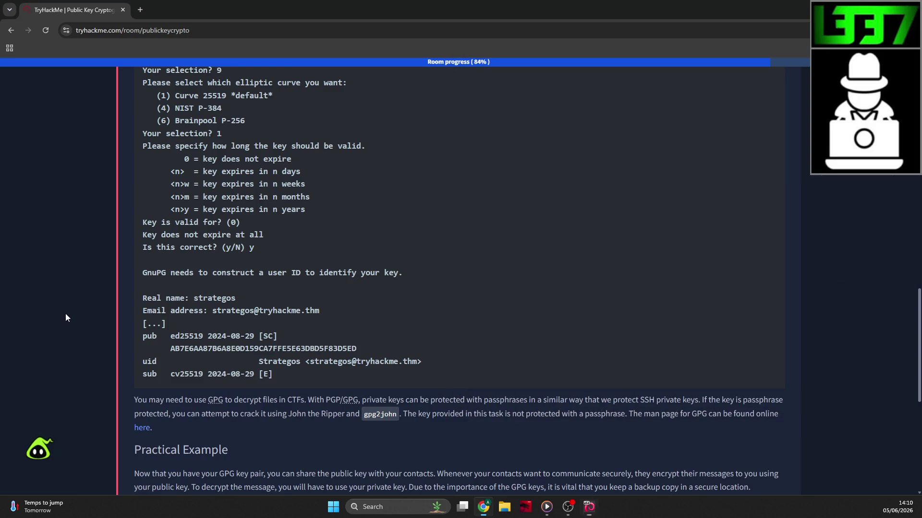
scroll(49, 318, "up", 3)
scroll(49, 315, "up", 4)
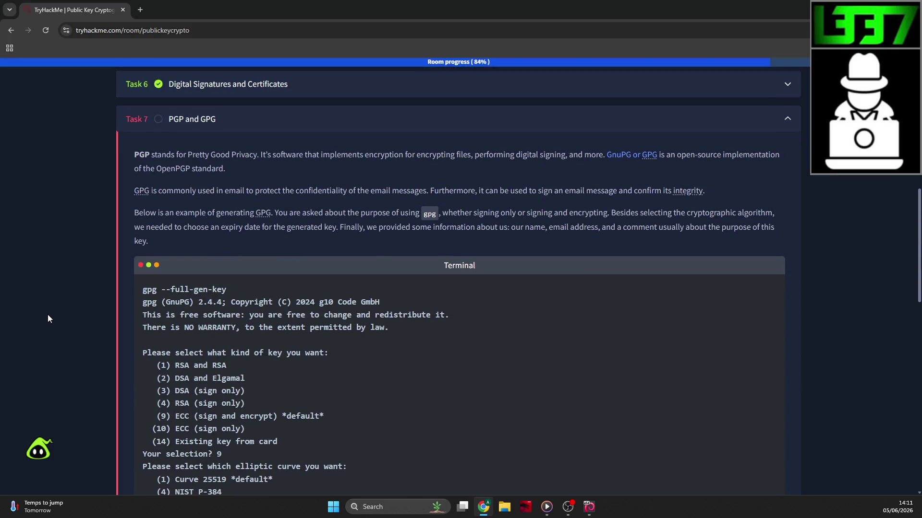
scroll(48, 315, "down", 5)
key("alt+Tab")
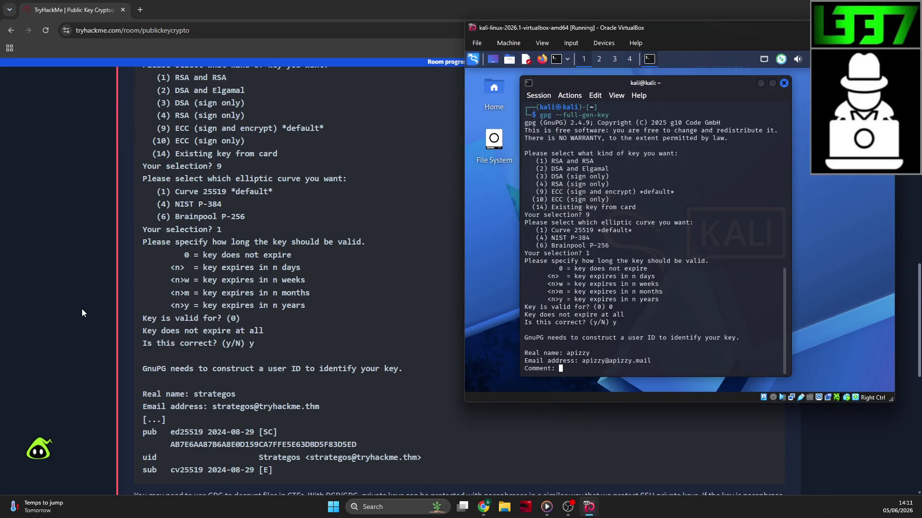
type("no-commen")
type("t")
key("Return")
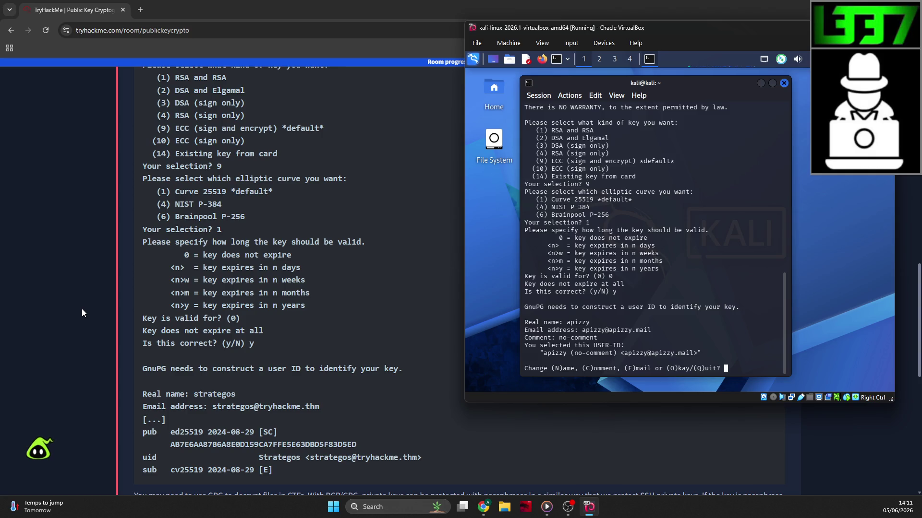
Recheck the instructions and accept the user ID with O to start key generation.
left_click(81, 309)
scroll(65, 318, "down", 2)
key("alt+Tab")
key("alt+Tab")
key("alt+Tab")
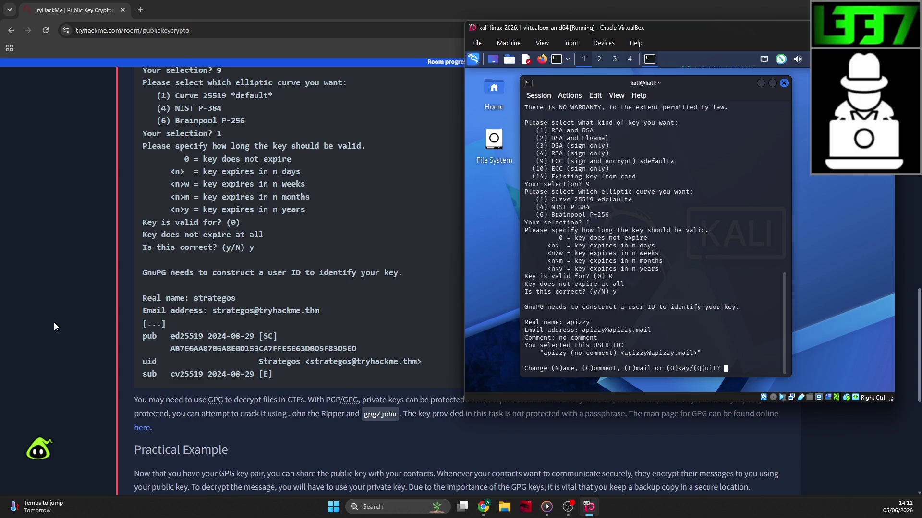
key("Return")
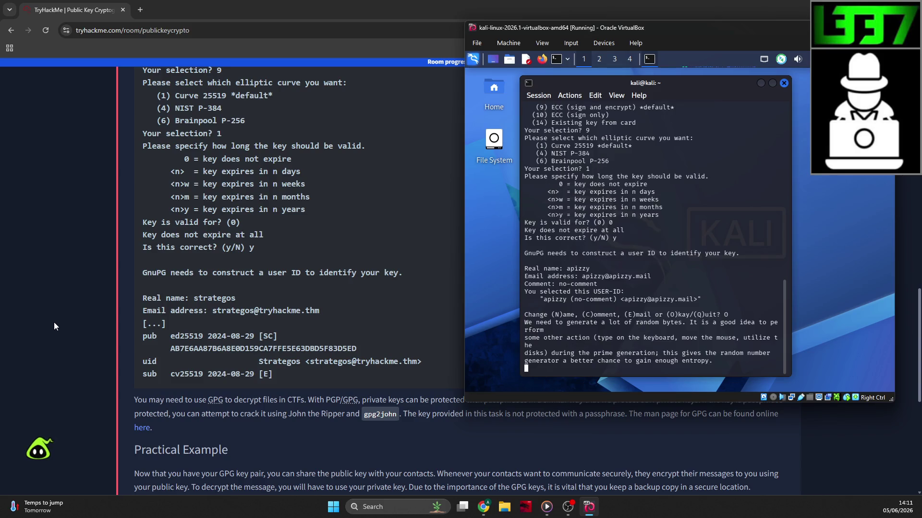
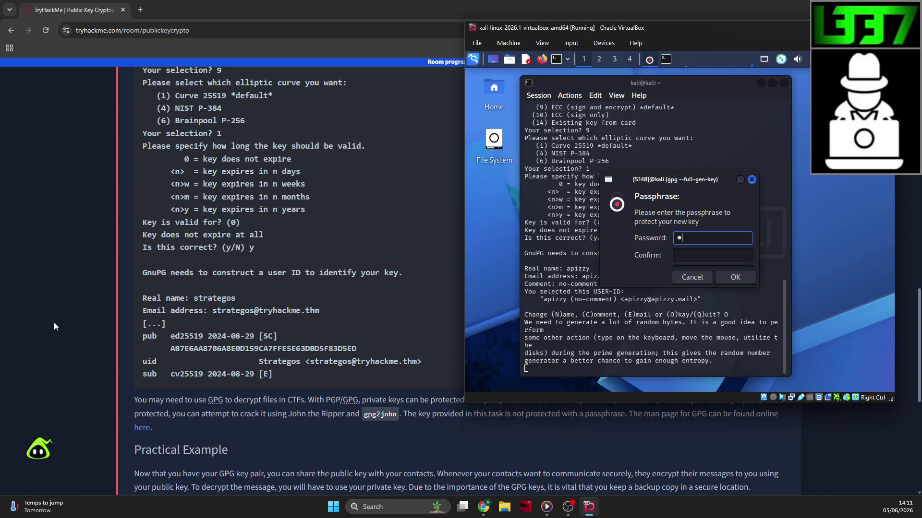
key("Tab")
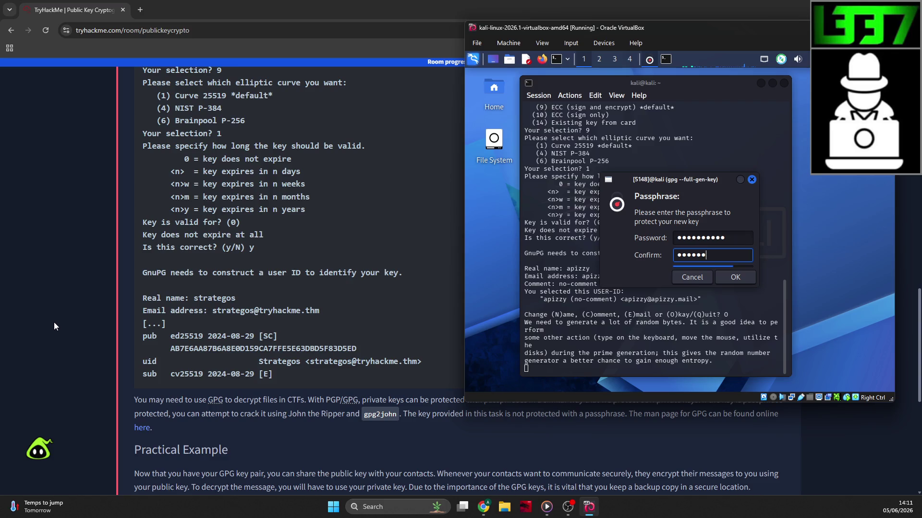
key("Return")
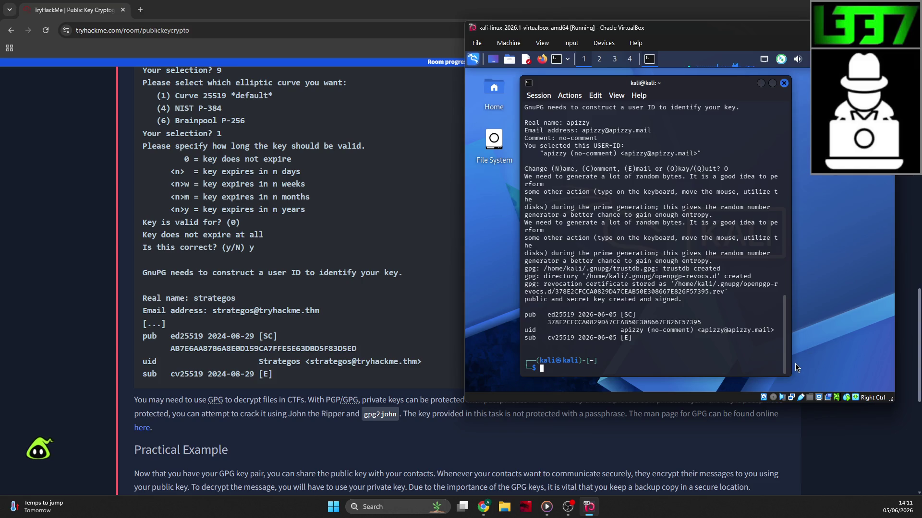
Widen the Kali terminal window, then return to the TryHackMe room page.
left_click_drag(791, 350, 875, 347)
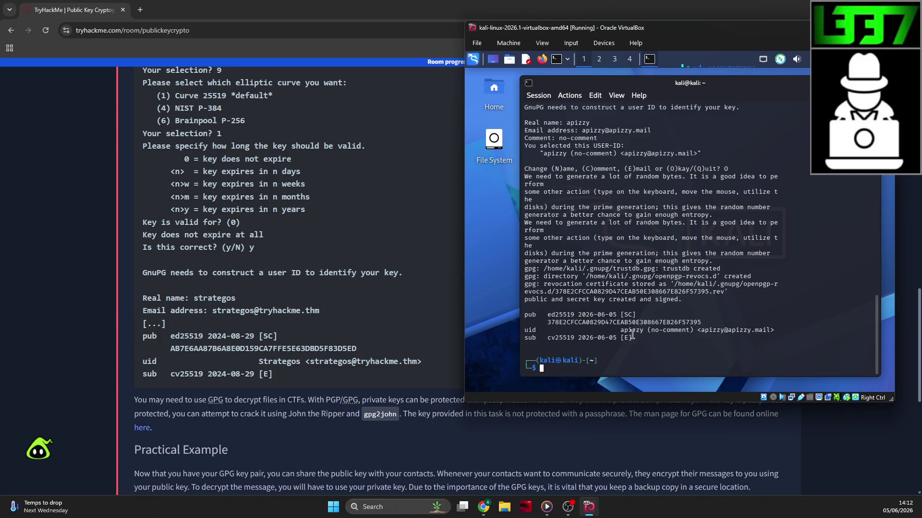
left_click(17, 332)
Scroll through Task 7 to read the question about decrypting the message.
scroll(128, 314, "down", 2)
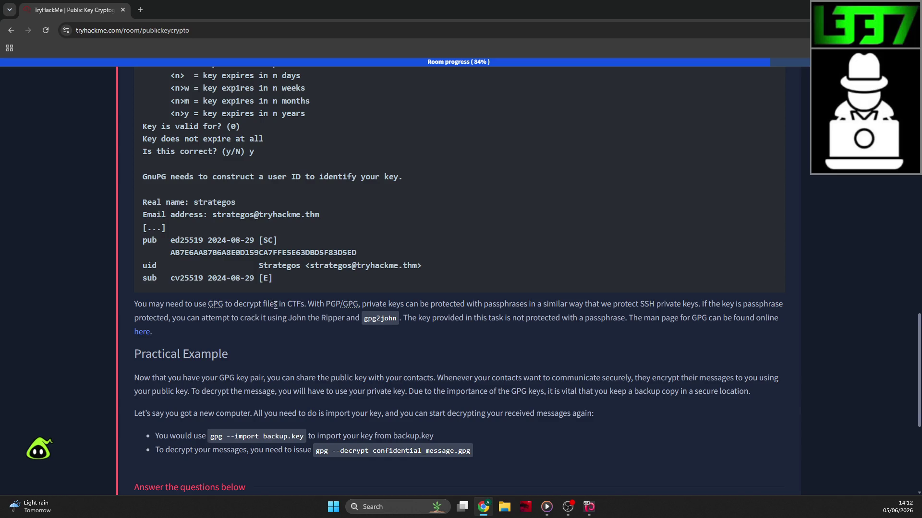
scroll(324, 302, "down", 1)
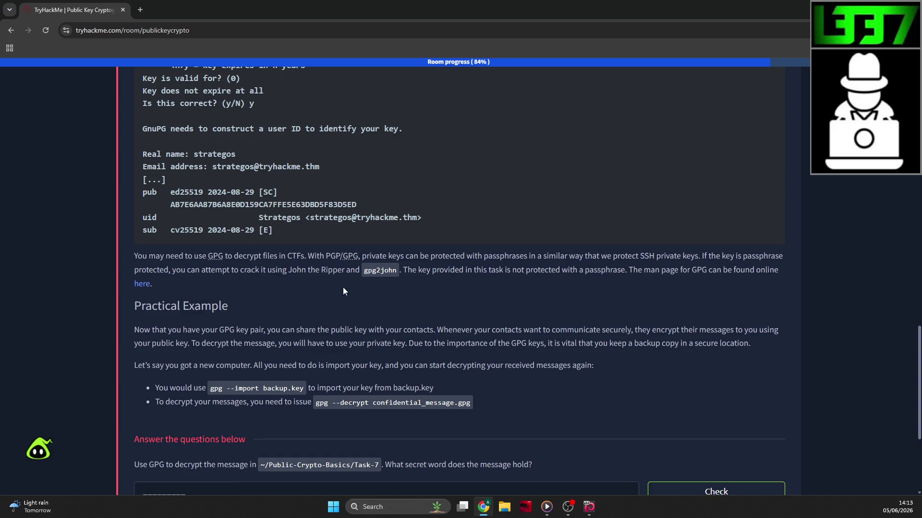
scroll(342, 287, "down", 1)
scroll(342, 284, "down", 1)
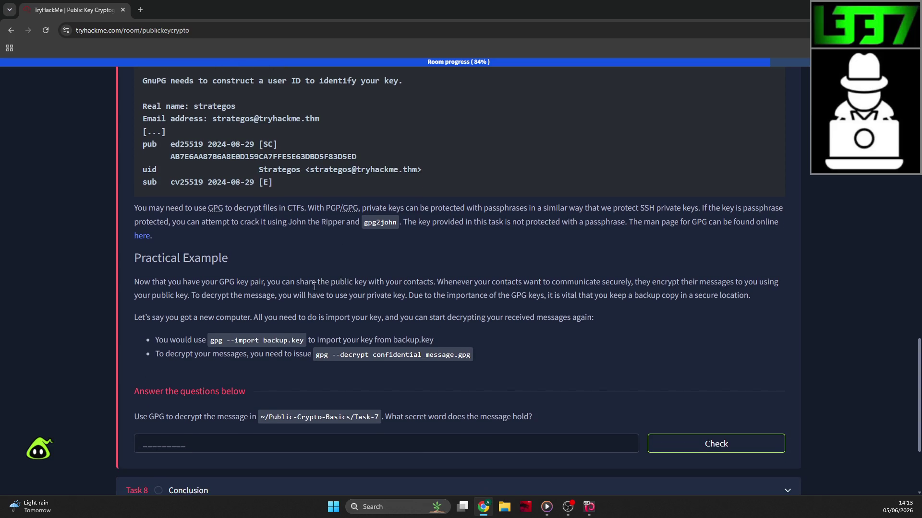
scroll(379, 254, "up", 20)
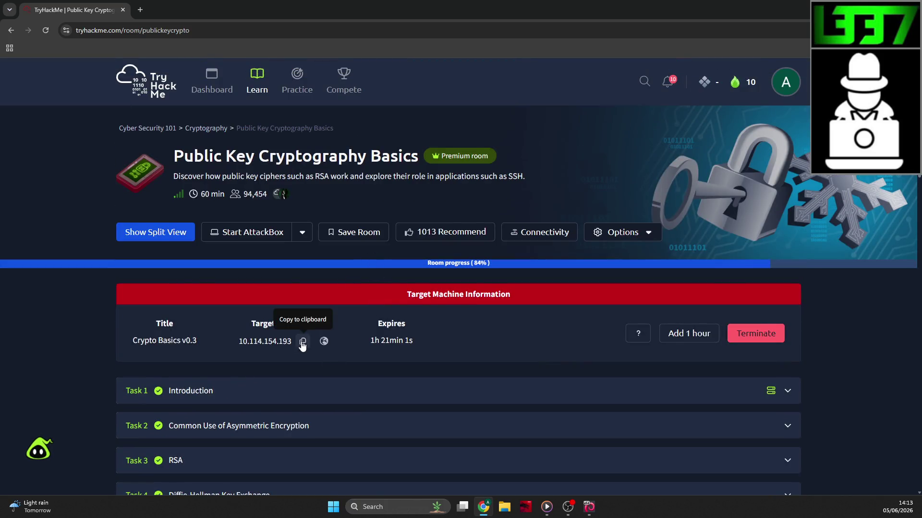
Copy the target IP 10.114.154.193 and start typing 'sudo ssh user@' in the Kali terminal.
left_click(302, 341)
scroll(379, 295, "down", 20)
key("alt+Tab")
type("sudo ssh ")
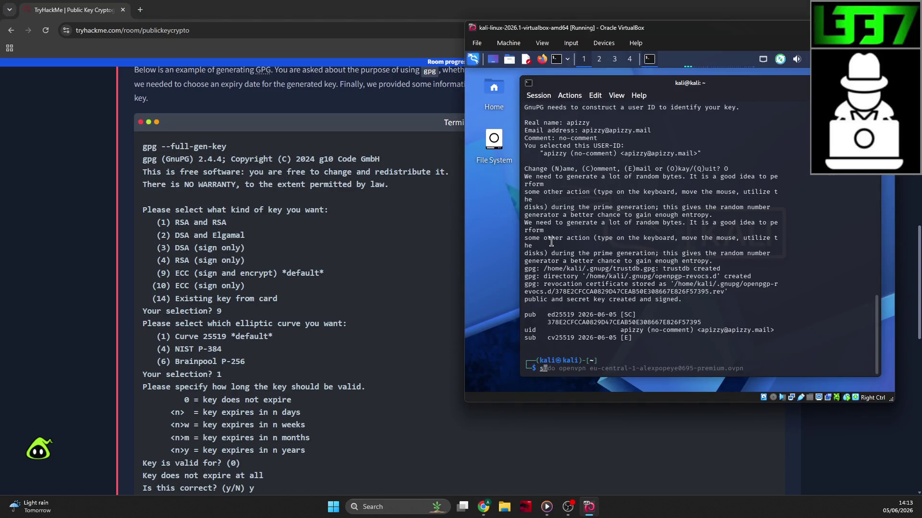
type("user@")
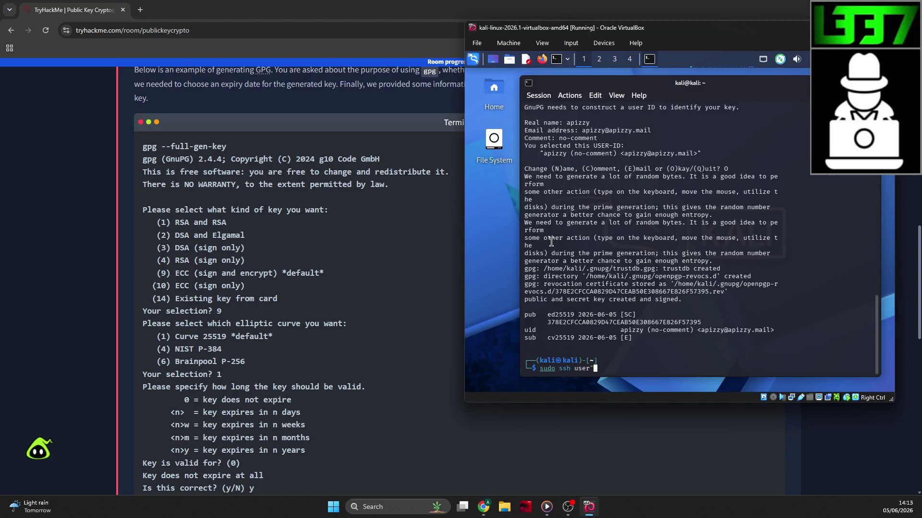
key("ctrl+shift+v")
key("Return")
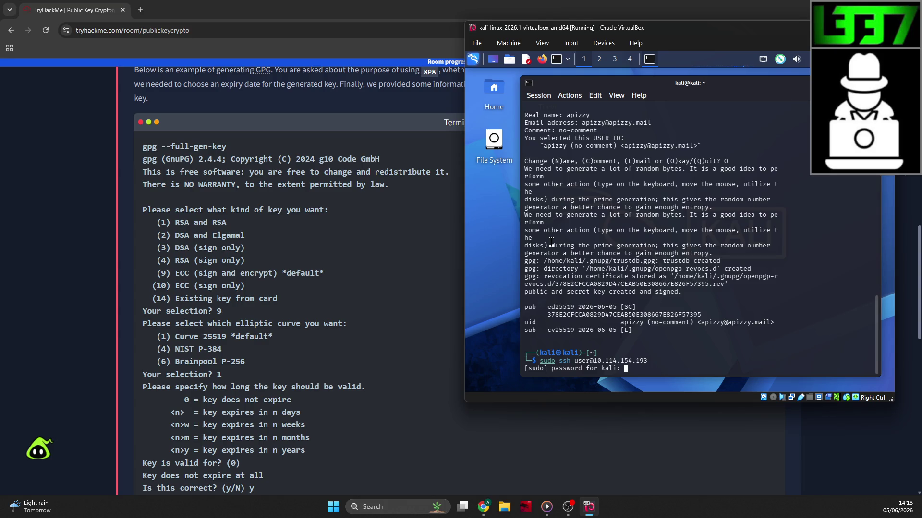
key("Return")
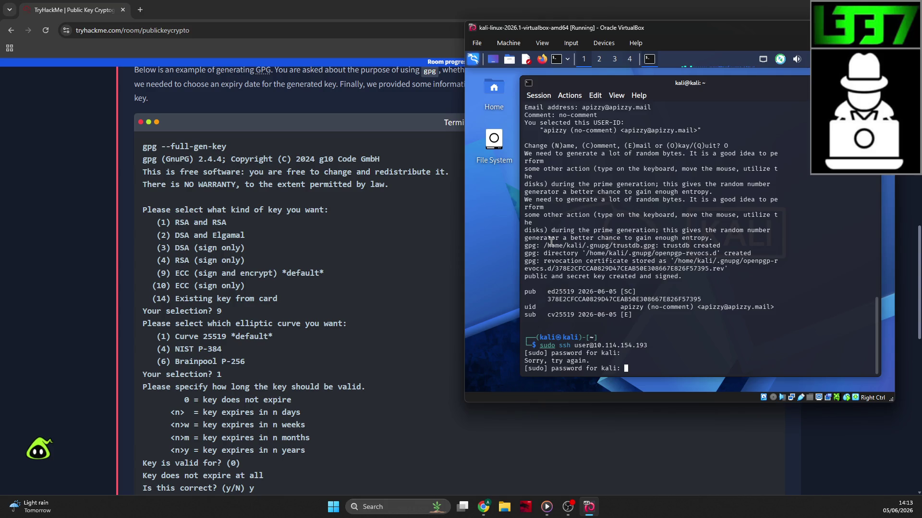
key("Return")
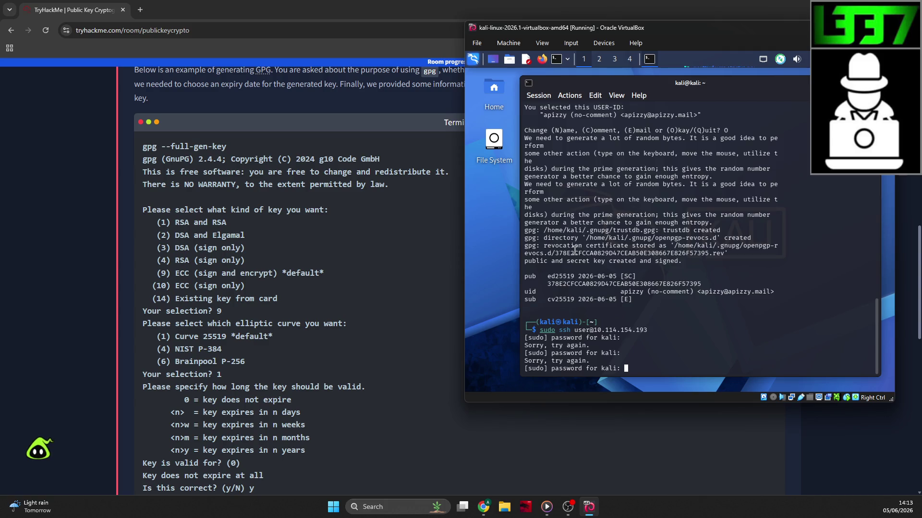
key("ctrl+c")
type("sdad")
key("BackSpace")
key("BackSpace")
key("BackSpace")
type("udo ssh user@")
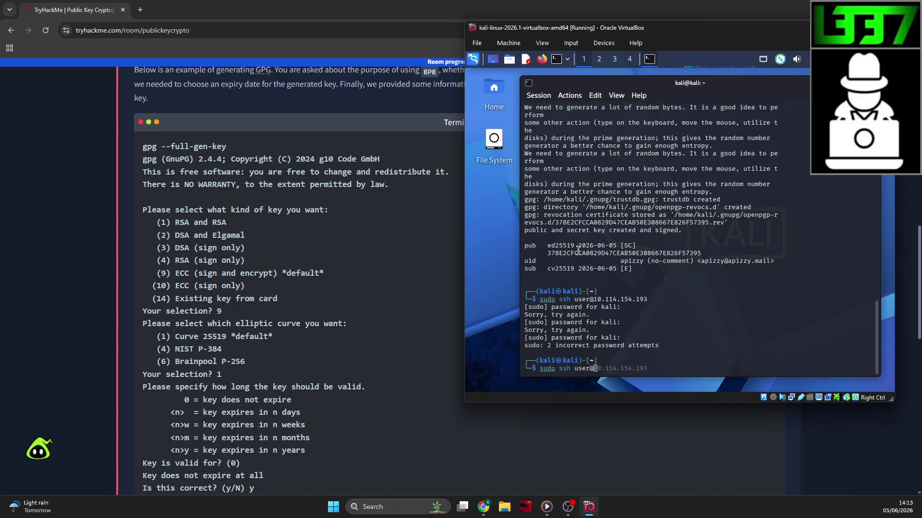
key("Right")
key("Return")
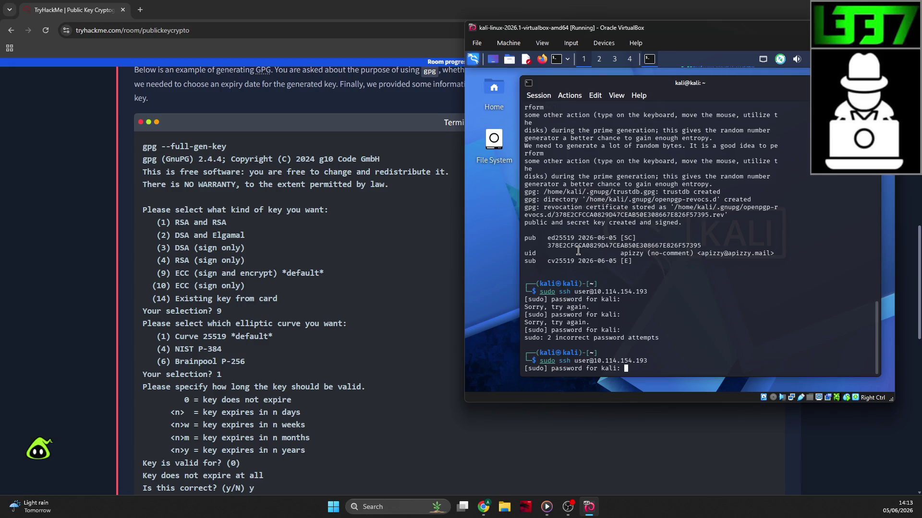
key("Return")
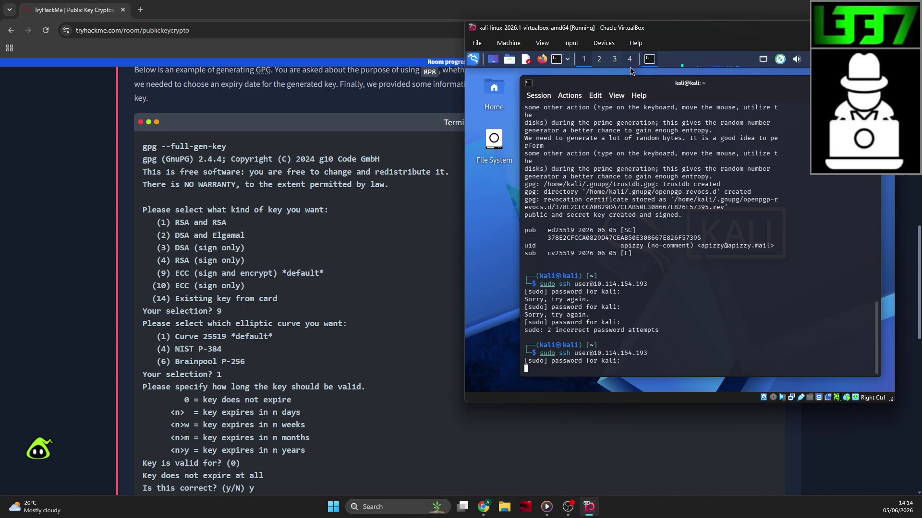
key("ctrl+c")
left_click(655, 65)
Clear the terminal, go to Downloads, and start the TryHackMe VPN with sudo openvpn and the eu-cen config.
left_click(654, 65)
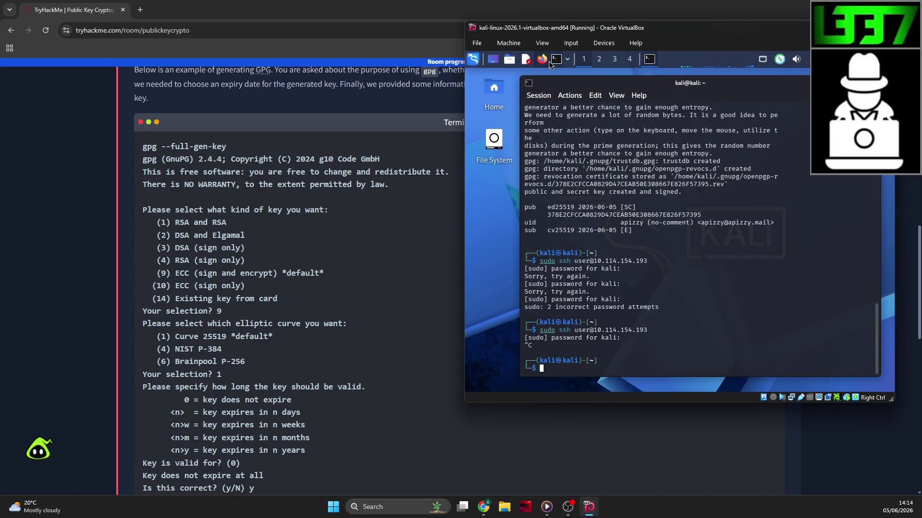
type("clear")
key("Return")
type("ls")
key("Return")
type("cd Downloads")
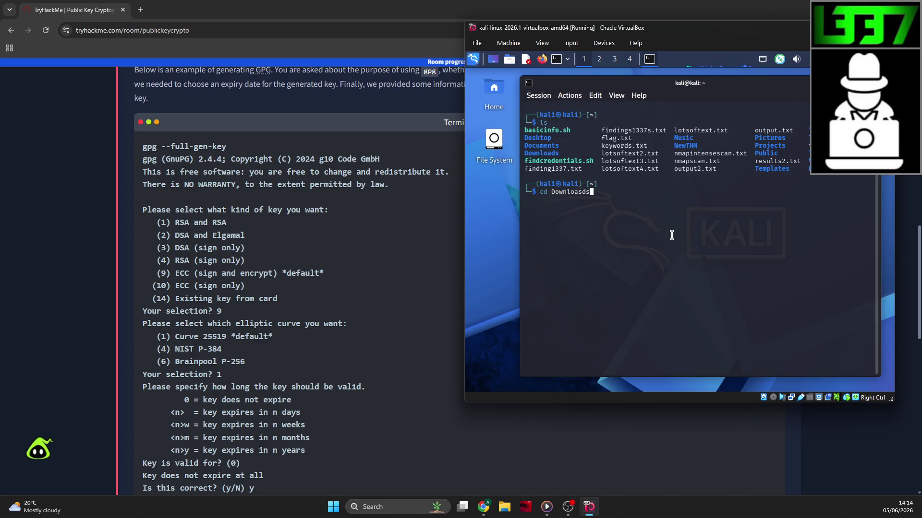
key("Return")
type("sudo openvpn eu")
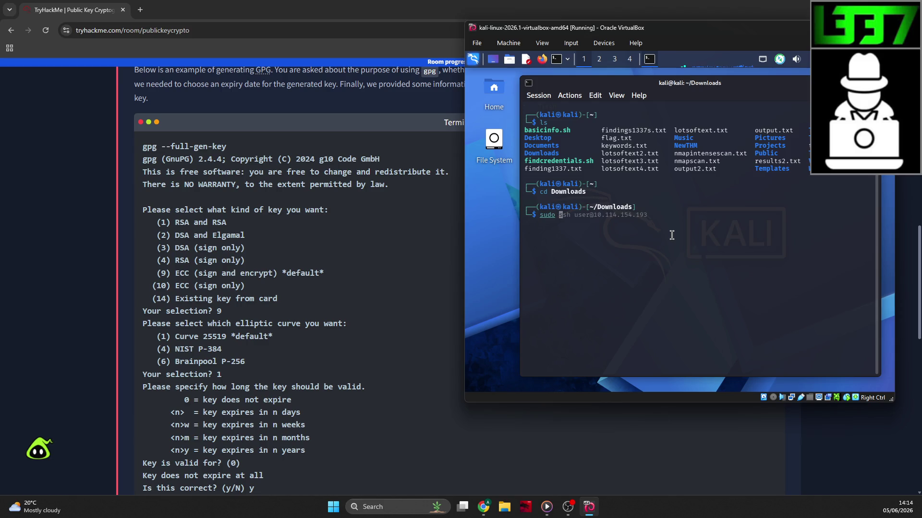
type("-cen")
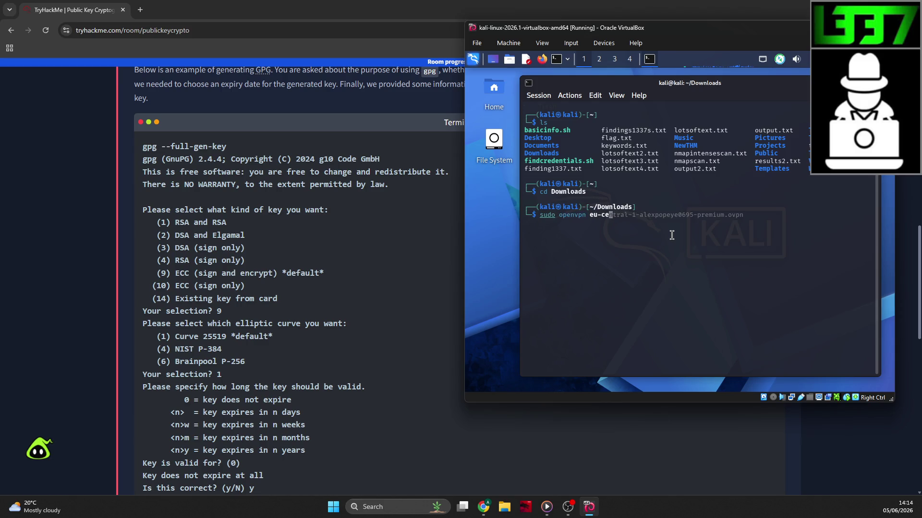
key("Tab")
key("Return")
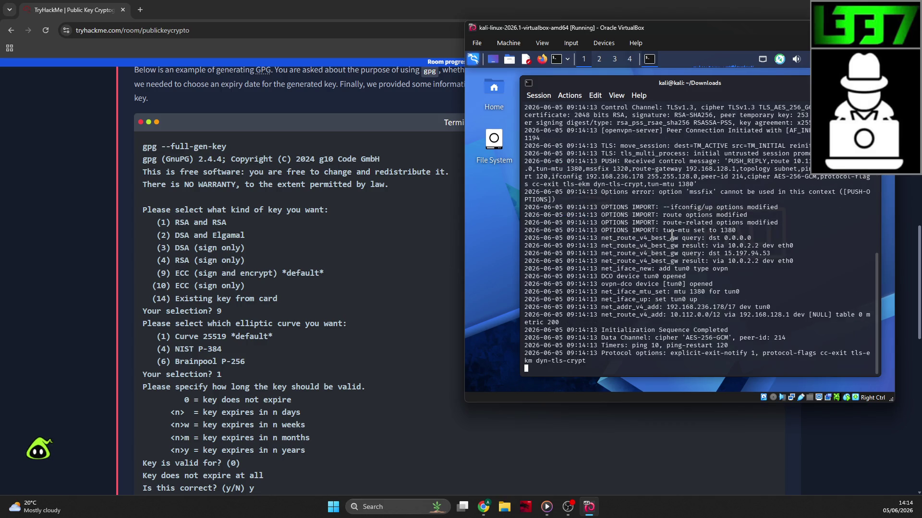
In a fresh terminal, SSH as user to 10.114.154.193 and enter the passwords until logged in.
left_click(649, 59)
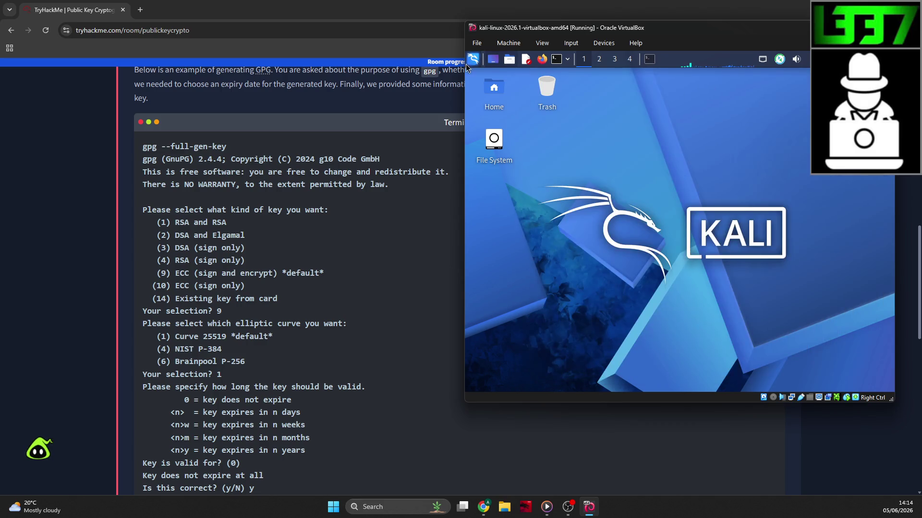
left_click(555, 59)
type("sudo ssh")
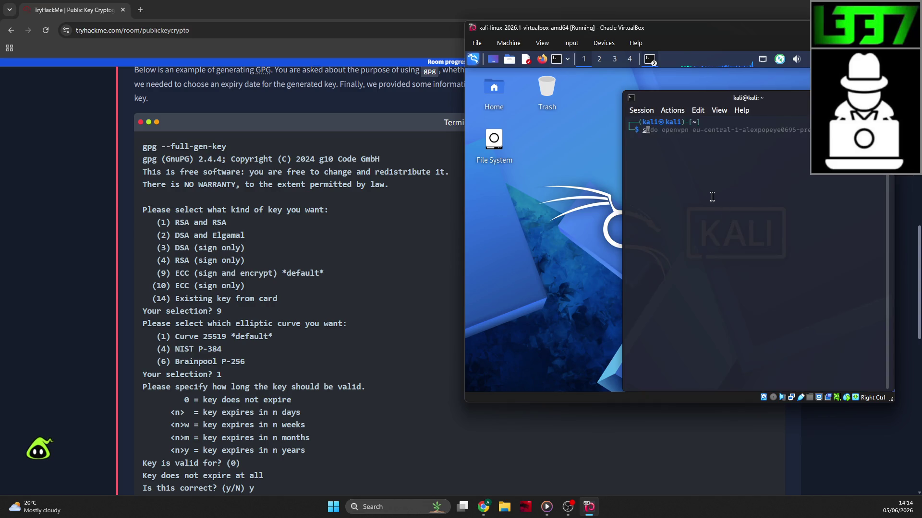
type(" user@")
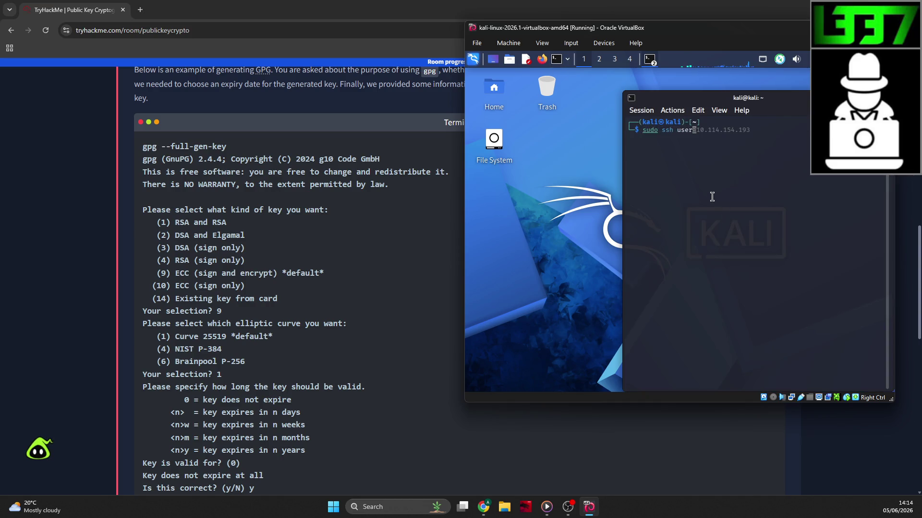
key("Right")
key("Return")
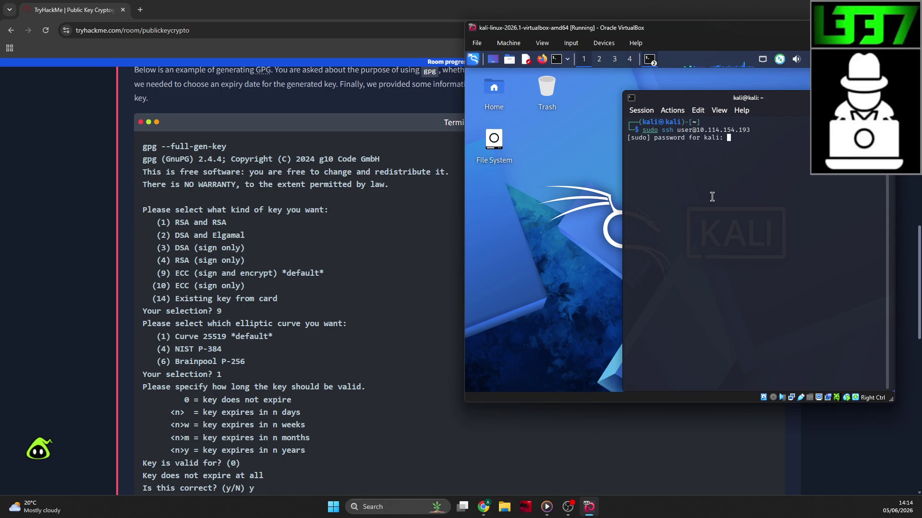
key("Return")
left_click_drag(708, 102, 615, 93)
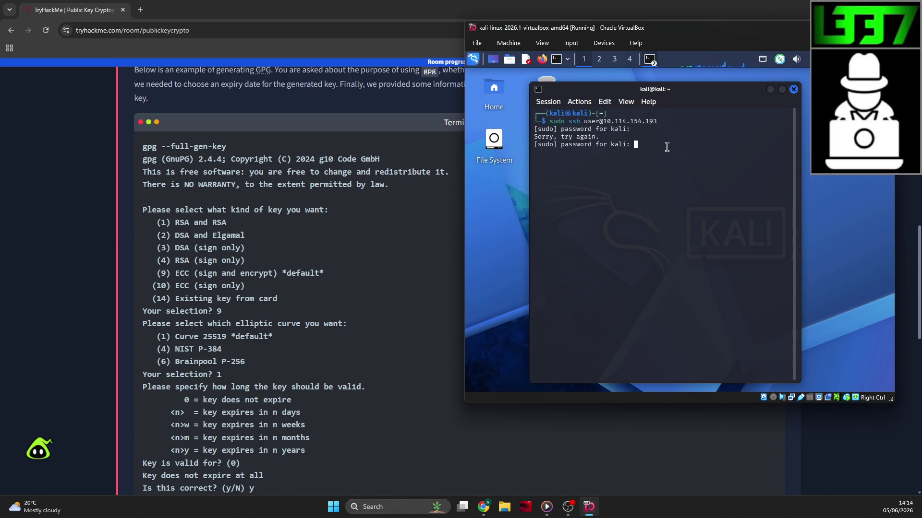
key("Return")
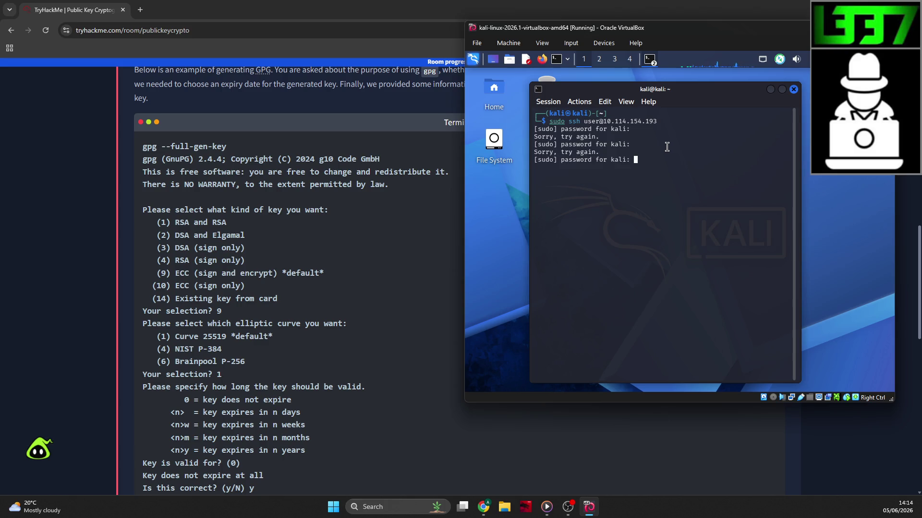
key("ctrl+c")
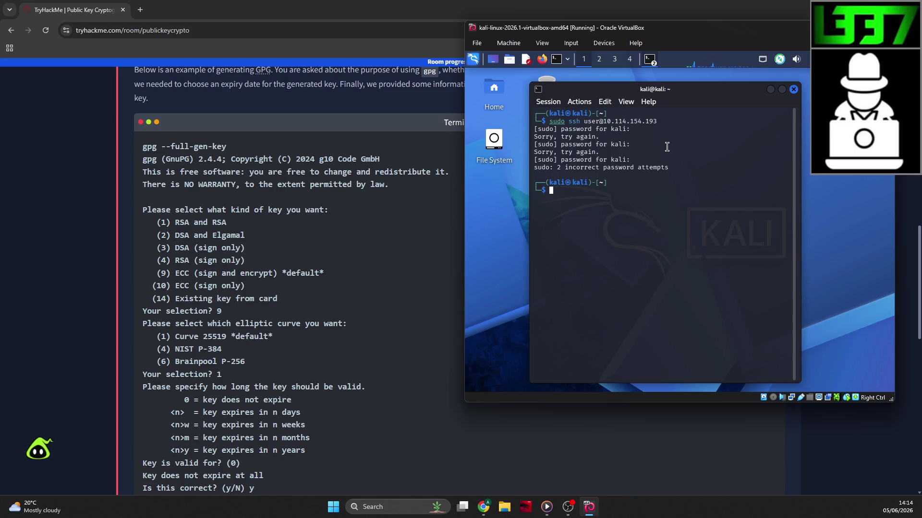
key("Up")
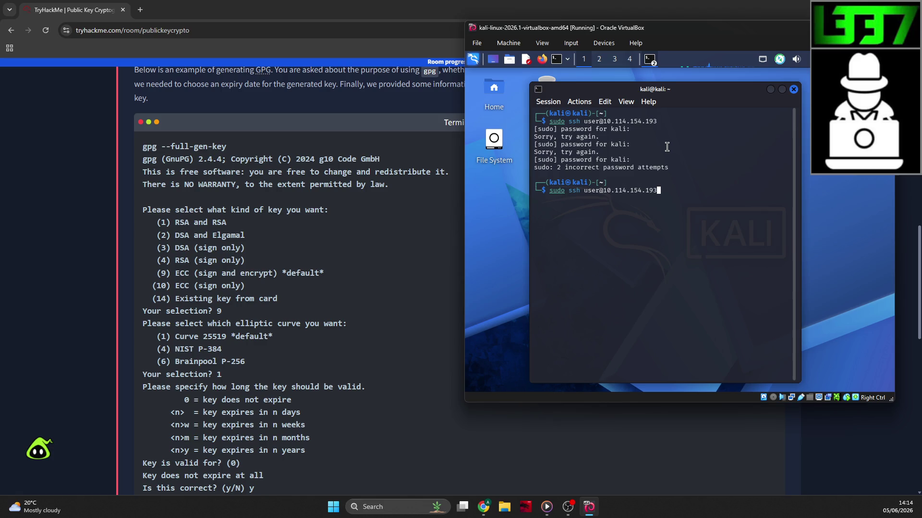
key("Return")
key("Return")
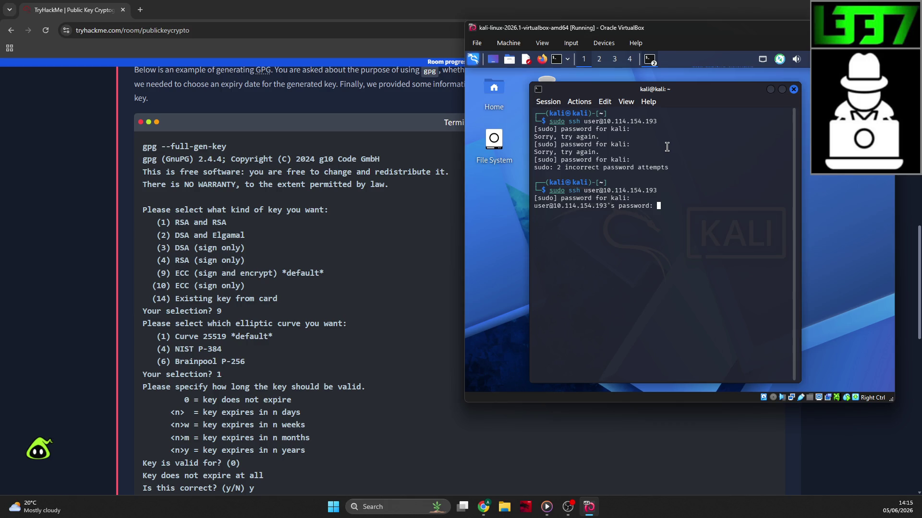
key("Return")
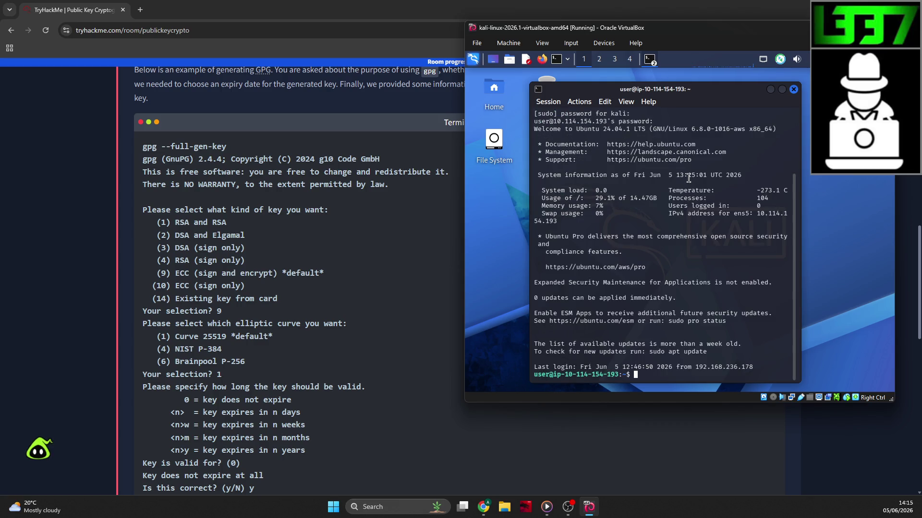
Clear the SSH screen, list the home folder, and enter Public-Crypto-Basics to list its task folders.
key("ctrl+l")
type("ls")
key("Return")
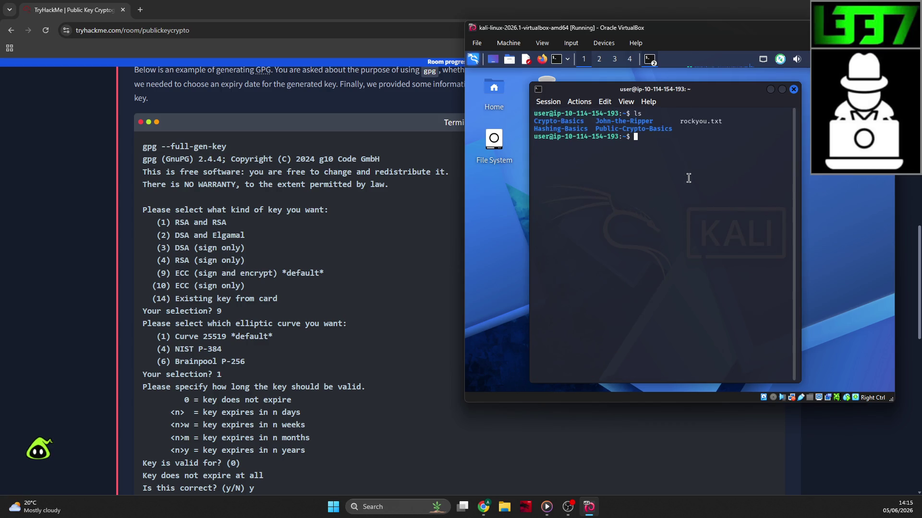
type("cd ")
type("C")
key("BackSpace")
type("Public-Cryp")
type("to-Basics")
key("Return")
type("ls")
key("Return")
key("Return")
Enter Task-7, list message.gpg and tryhackme.key, and view the Task 7 question on TryHackMe.
type("cd Task-6")
key("BackSpace")
type("7")
key("Return")
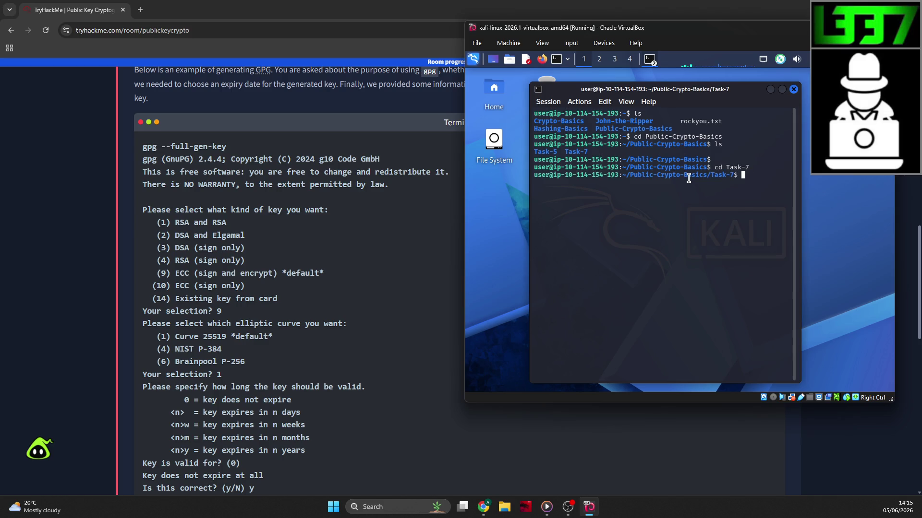
type("ls")
key("Return")
left_click(368, 284)
scroll(336, 225, "down", 10)
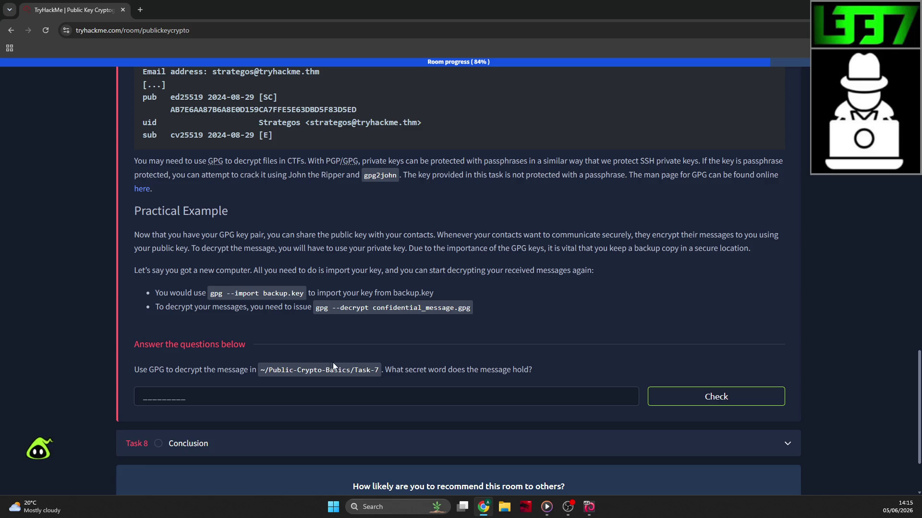
Print the contents of message.gpg with cat in the Kali terminal and scroll back through the output.
scroll(255, 352, "up", 1)
scroll(255, 350, "down", 1)
key("alt+Tab")
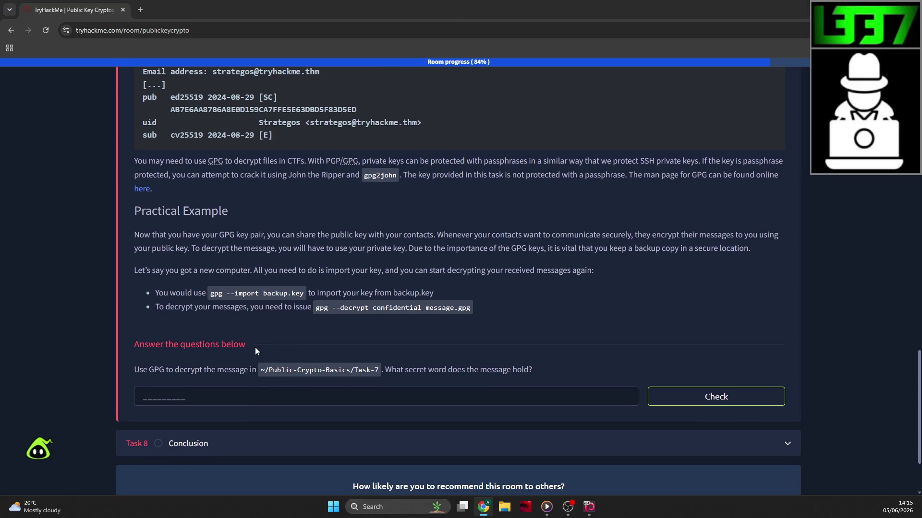
type("cat mesa")
key("BackSpace")
type("sage.")
key("BackSpace")
key("BackSpace")
type("gp")
key("Return")
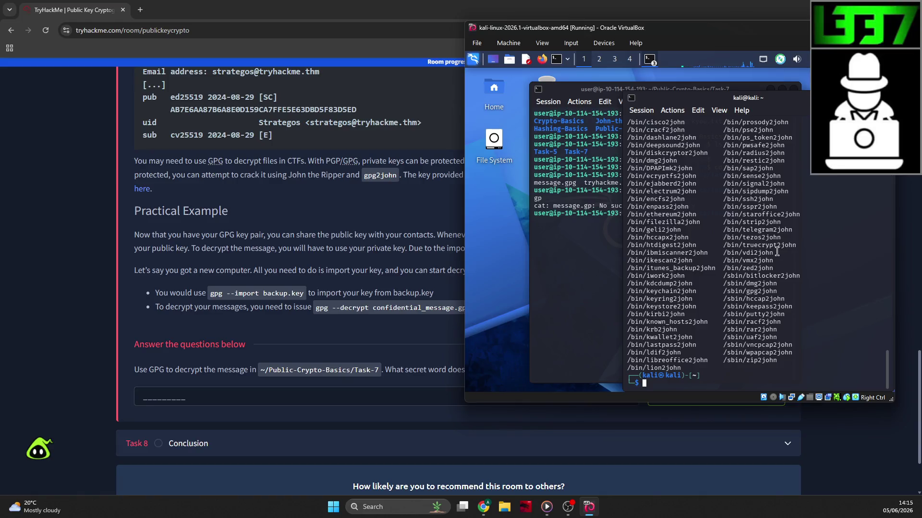
scroll(776, 253, "up", 15)
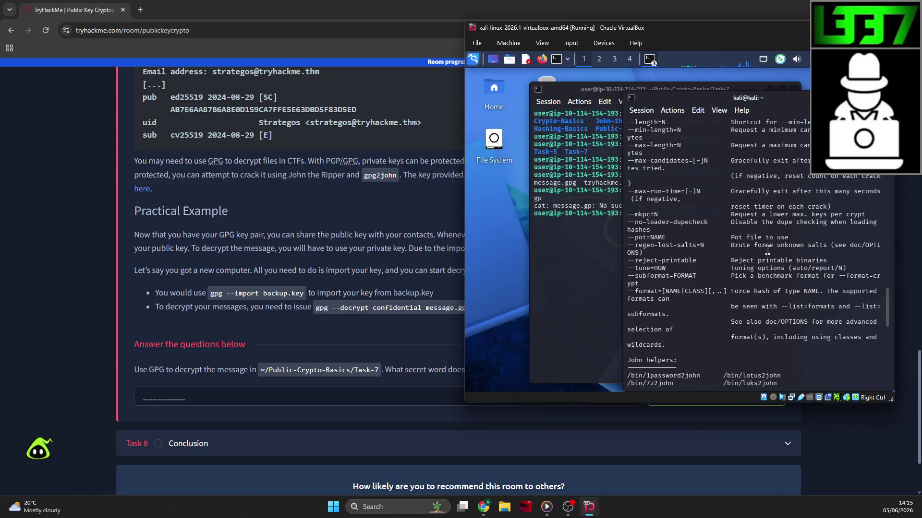
scroll(767, 250, "up", 10)
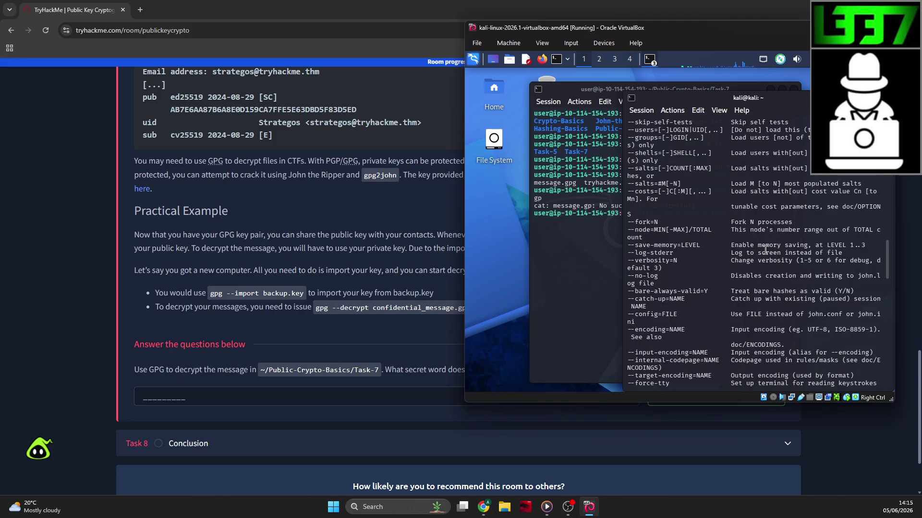
scroll(764, 250, "up", 15)
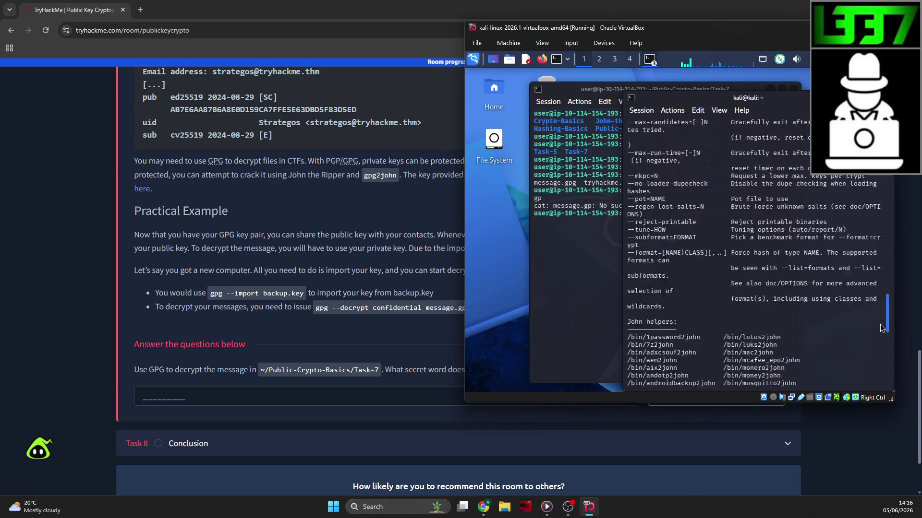
Read John the Ripper's manual with man john, then quit it and clear the terminal.
type("john")
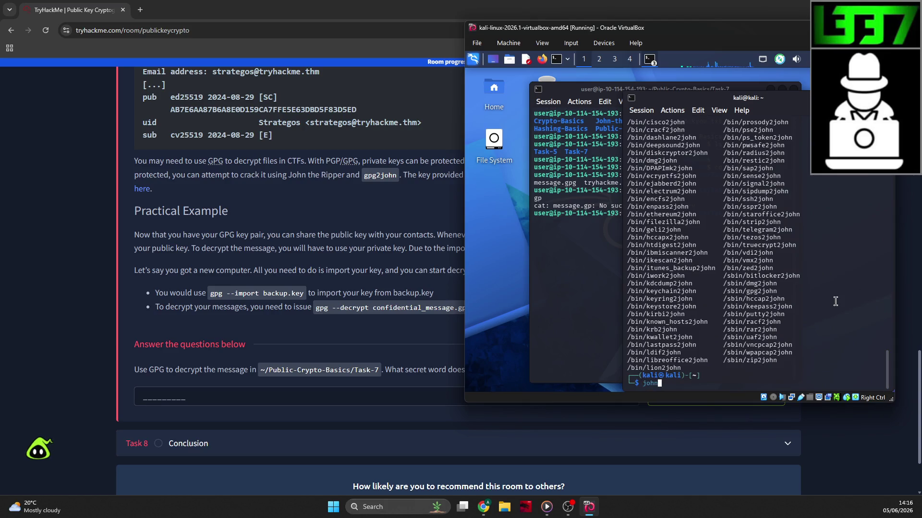
key("BackSpace")
key("BackSpace")
key("BackSpace")
type("man john")
key("Return")
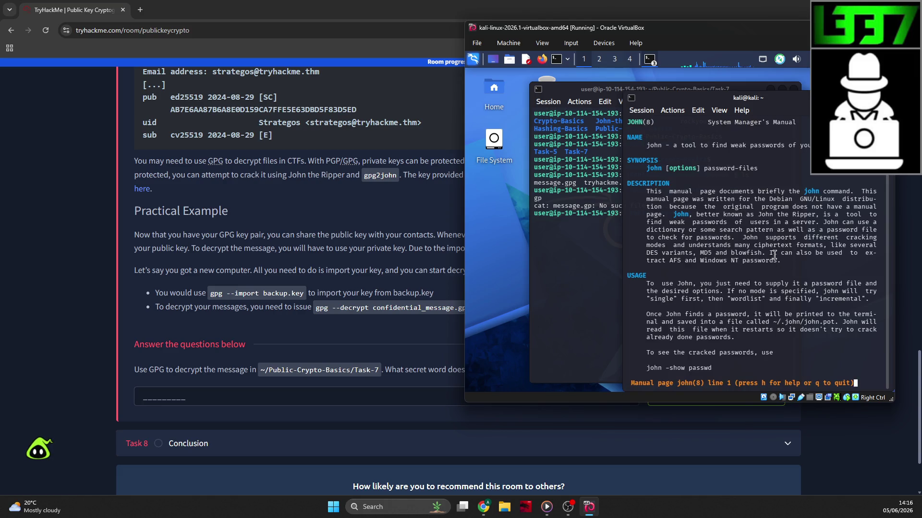
scroll(767, 246, "down", 2)
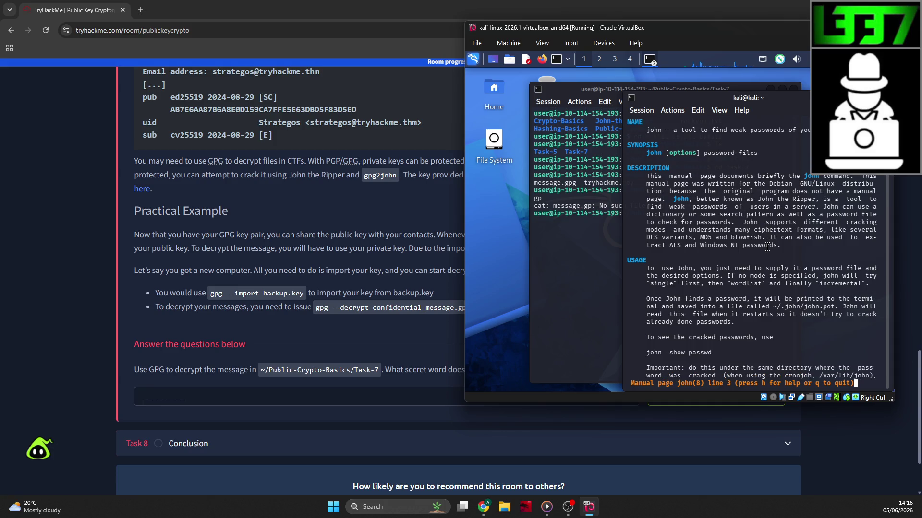
type("qclear")
key("Return")
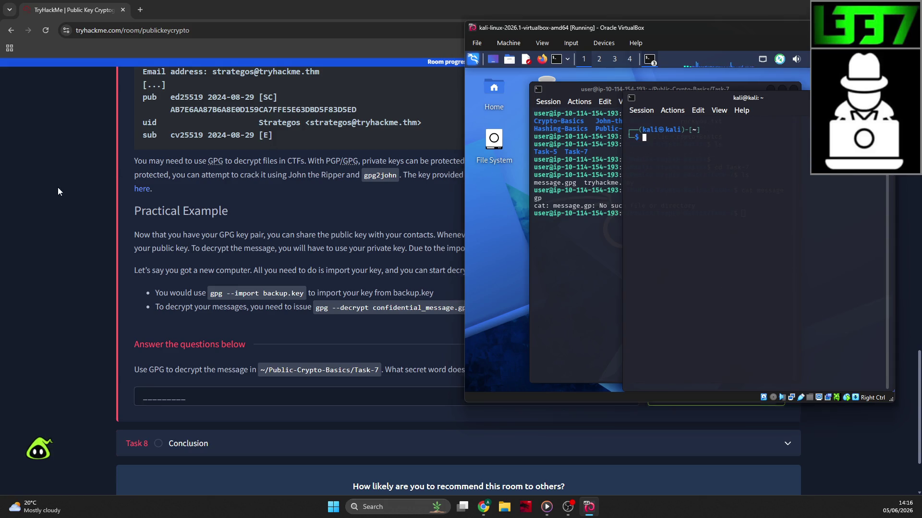
Review Task 7's practical example and decryption question on the TryHackMe page.
left_click(61, 185)
scroll(61, 186, "up", 3)
scroll(91, 202, "down", 1)
key("alt+Tab")
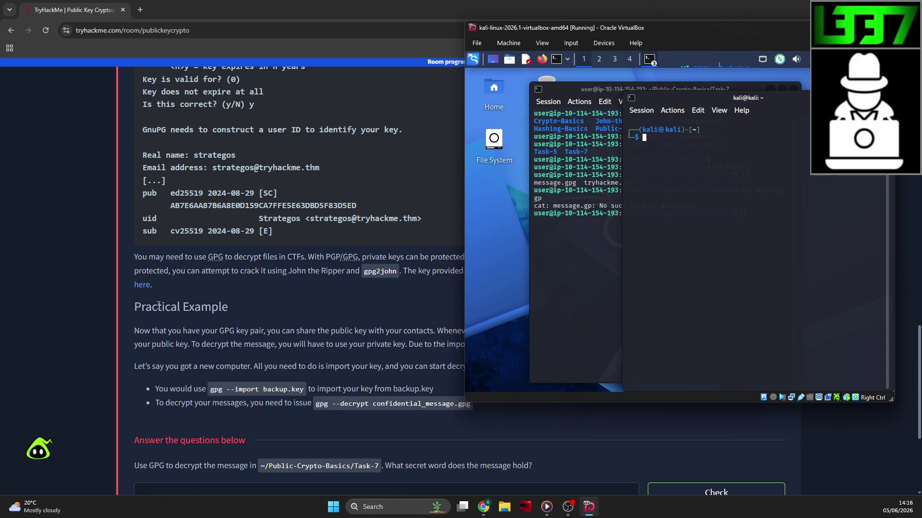
left_click(207, 301)
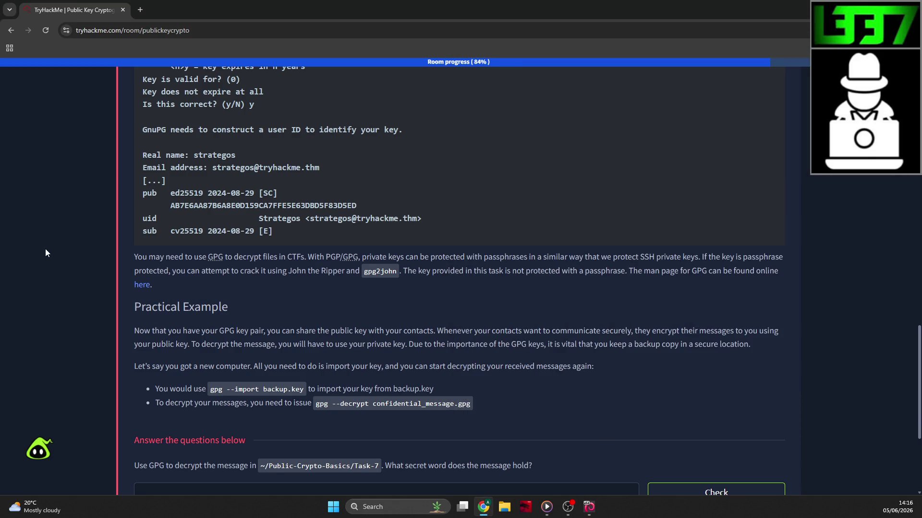
scroll(46, 243, "up", 9)
scroll(43, 239, "up", 3)
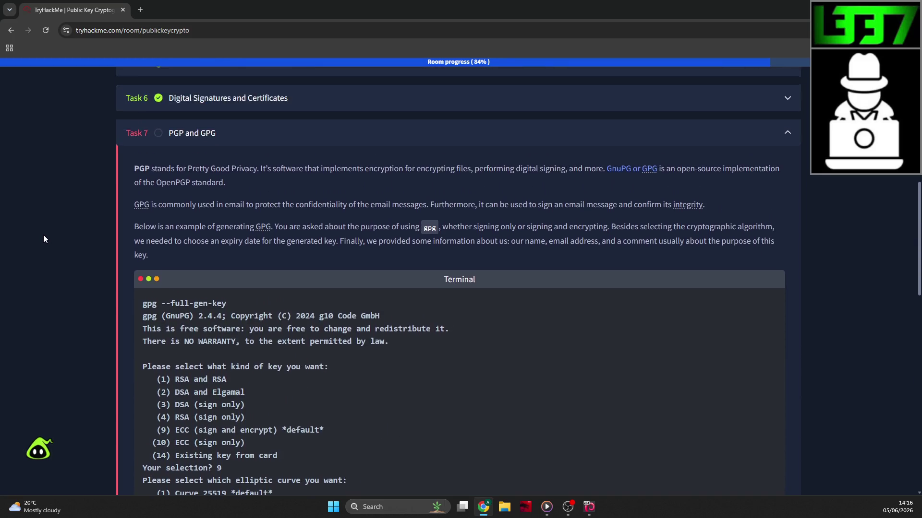
scroll(43, 234, "down", 5)
Open the gpg manual page with man gpg and maximize the terminal window.
key("alt+Tab")
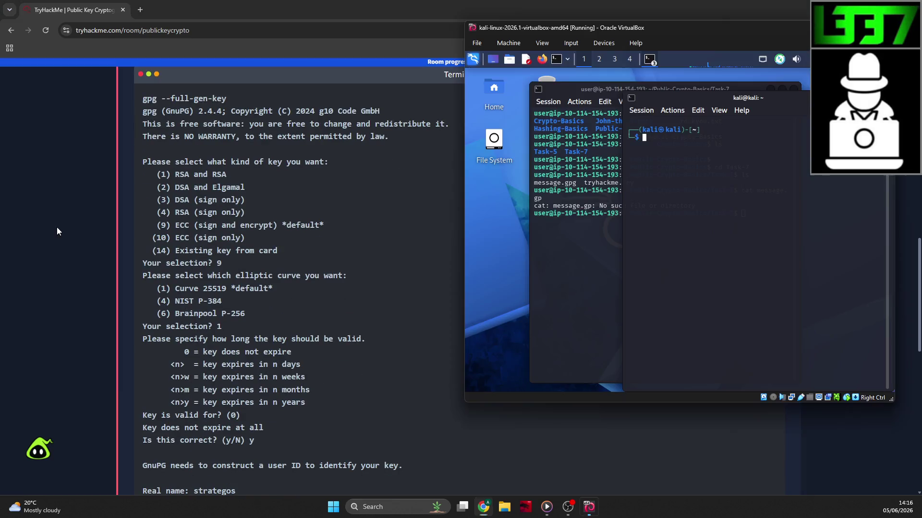
key("BackSpace")
key("BackSpace")
type("man gpg")
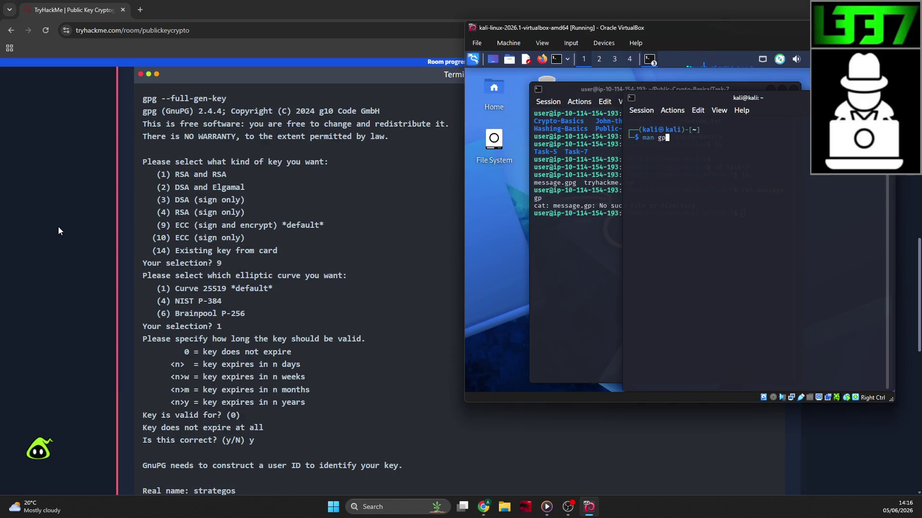
key("Return")
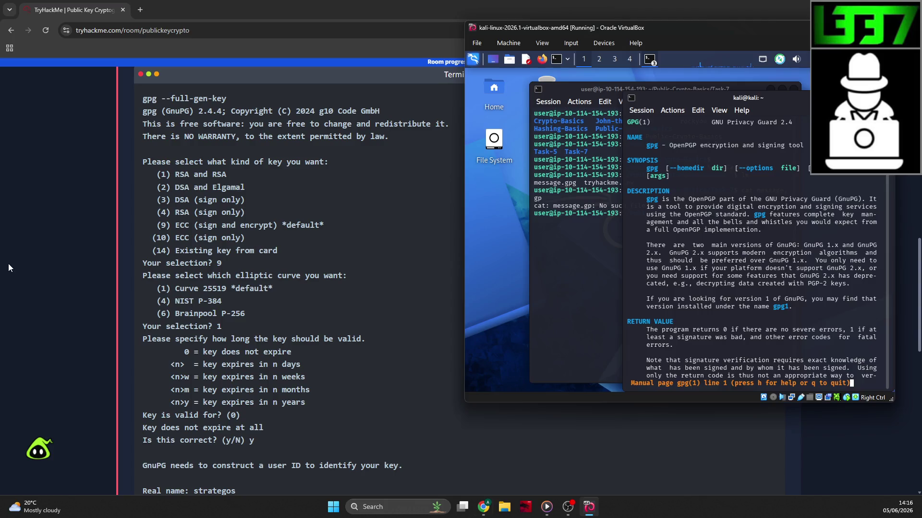
left_click(8, 265)
scroll(21, 247, "down", 10)
scroll(28, 240, "up", 1)
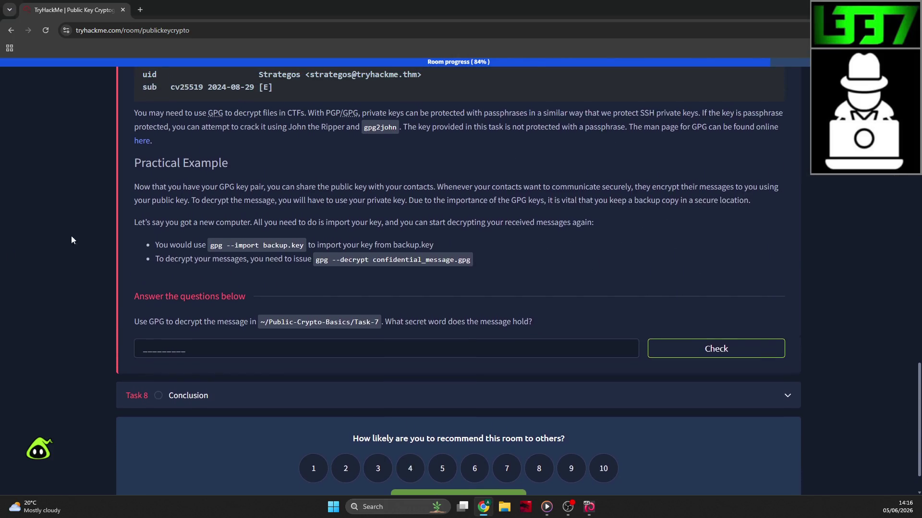
key("alt+Tab")
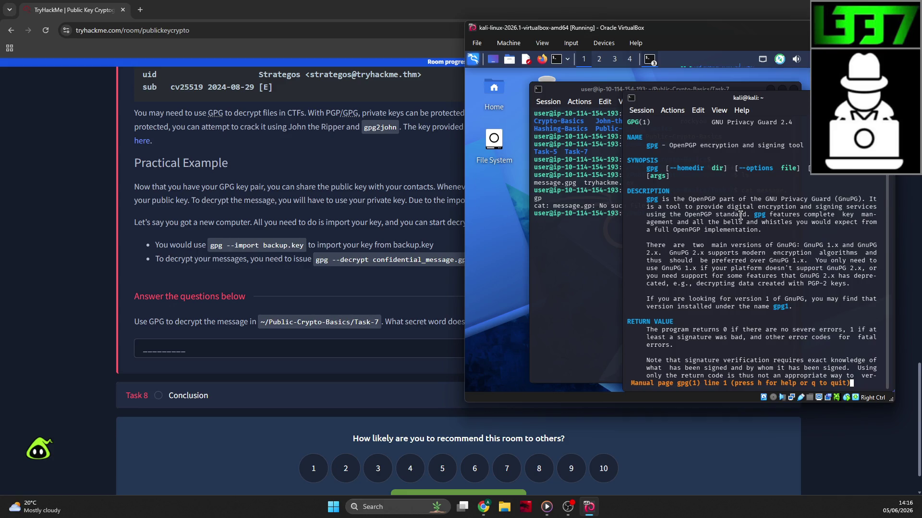
scroll(740, 216, "down", 2)
key("alt+F10")
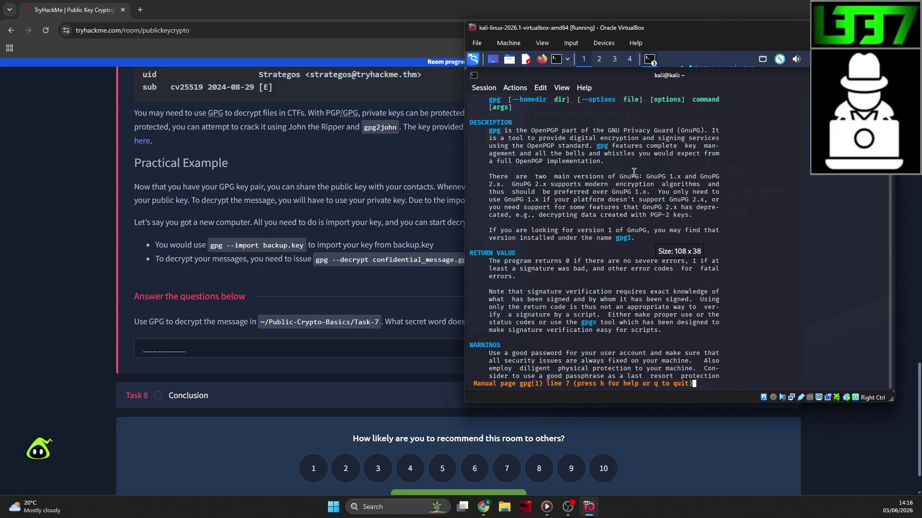
scroll(663, 211, "up", 2)
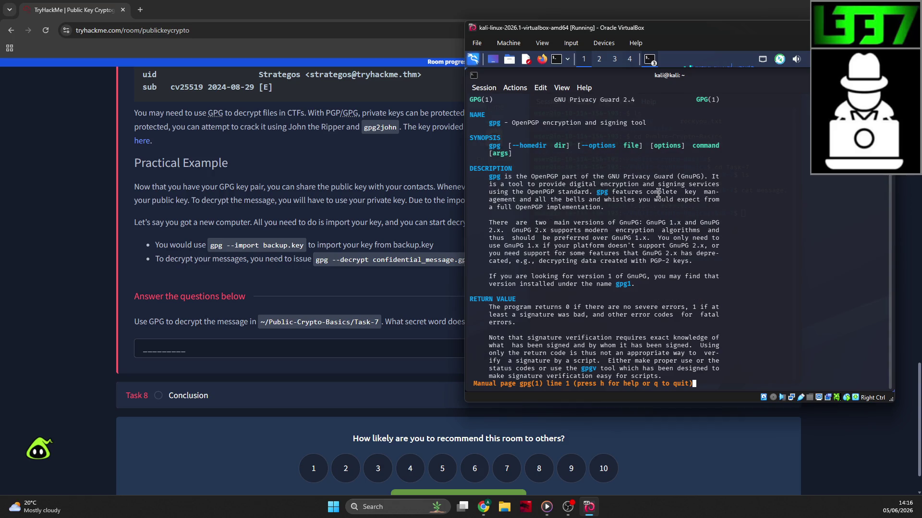
Reopen the gpg manual at full width and scroll through its sign and encrypt commands.
key("q")
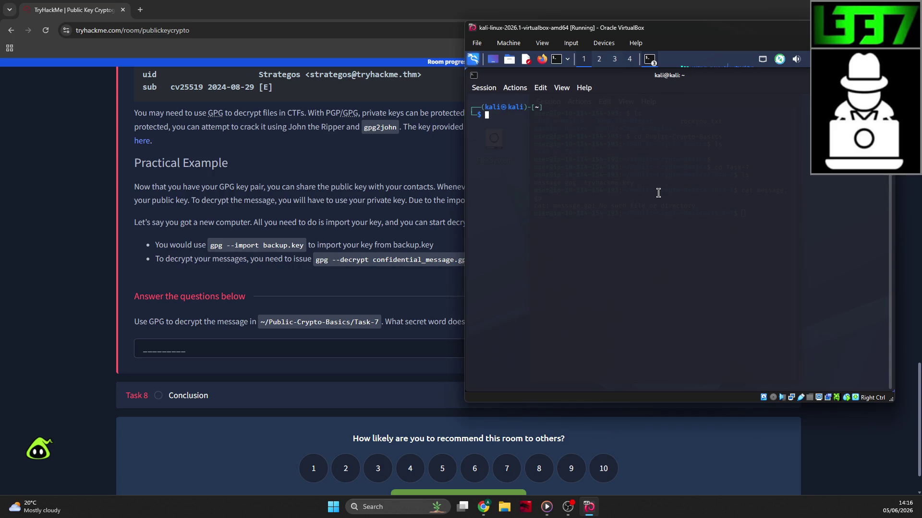
type("man gpg")
key("Return")
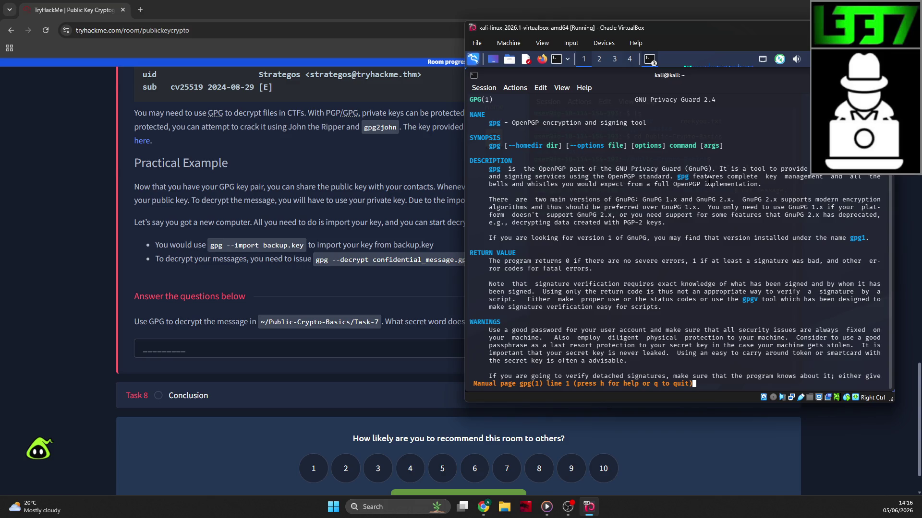
scroll(525, 187, "down", 1)
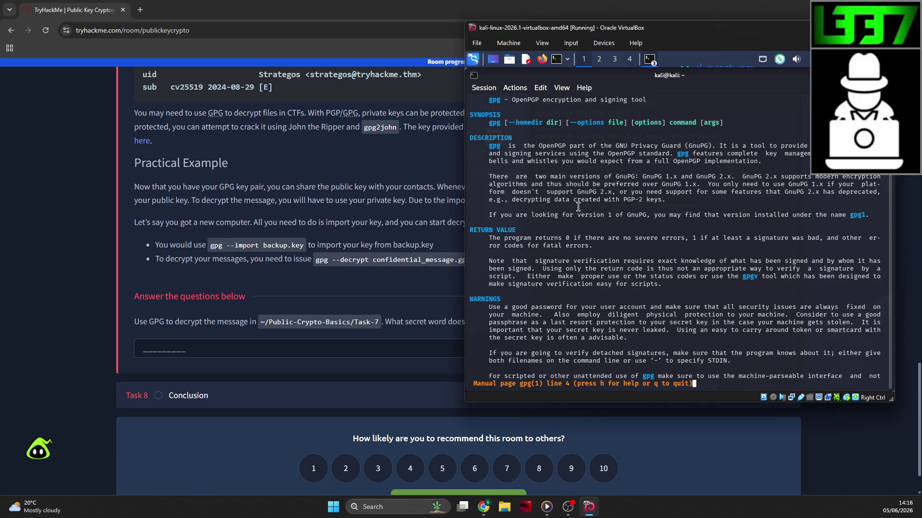
scroll(610, 235, "down", 6)
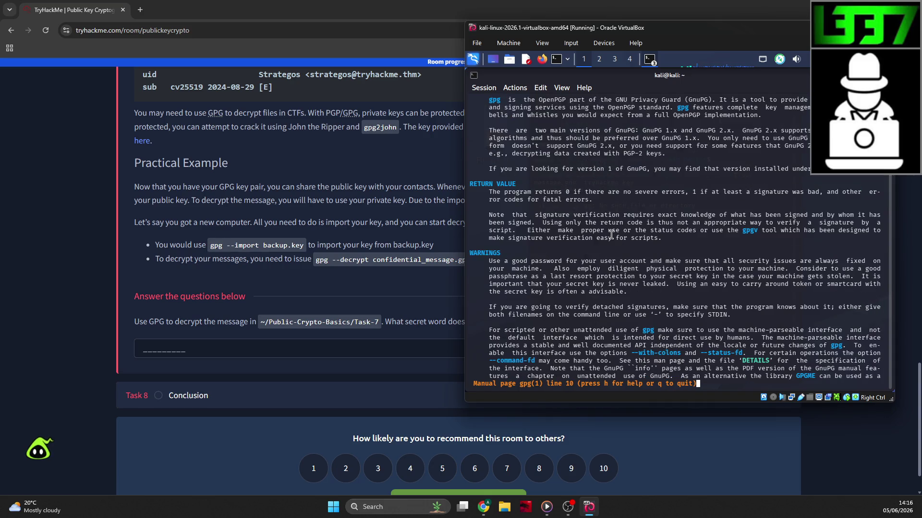
scroll(609, 236, "down", 7)
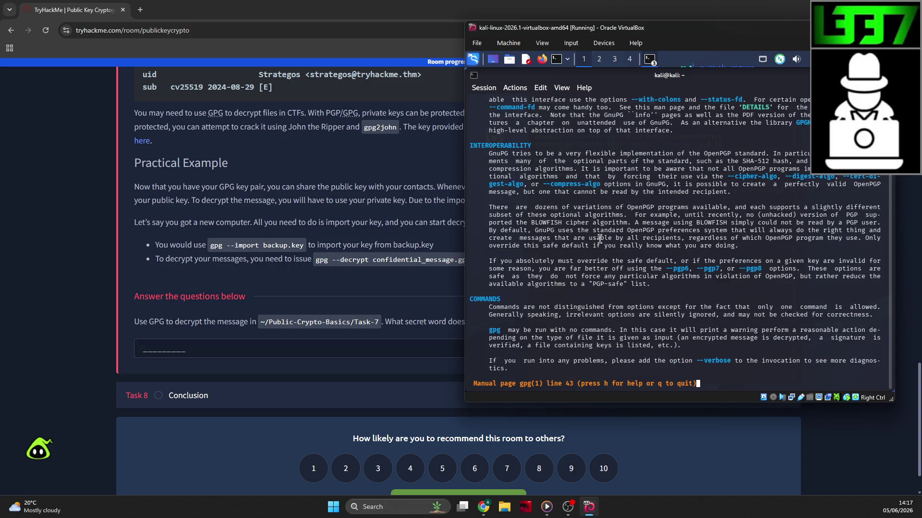
scroll(600, 238, "down", 8)
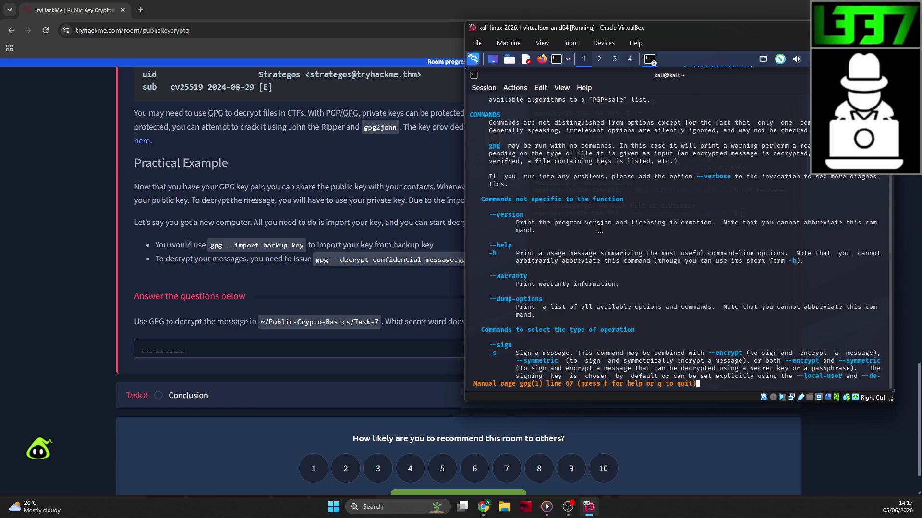
scroll(585, 215, "down", 5)
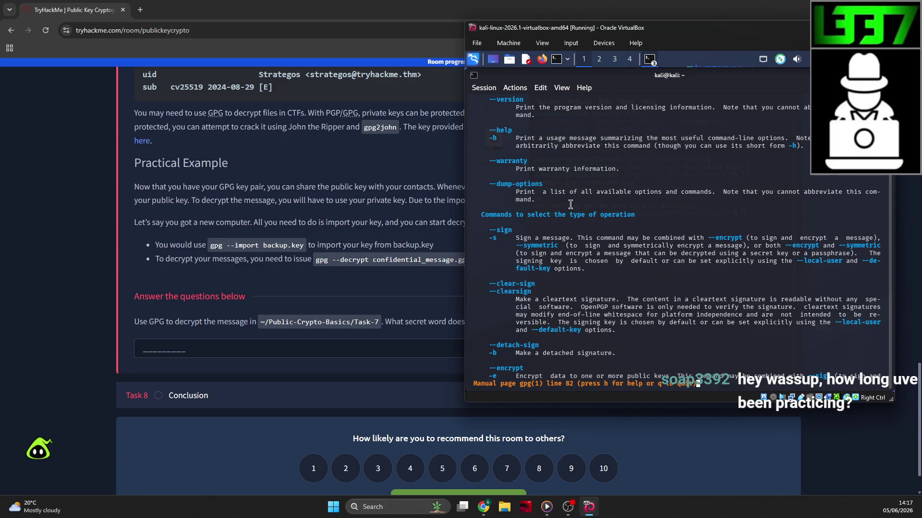
scroll(569, 205, "down", 1)
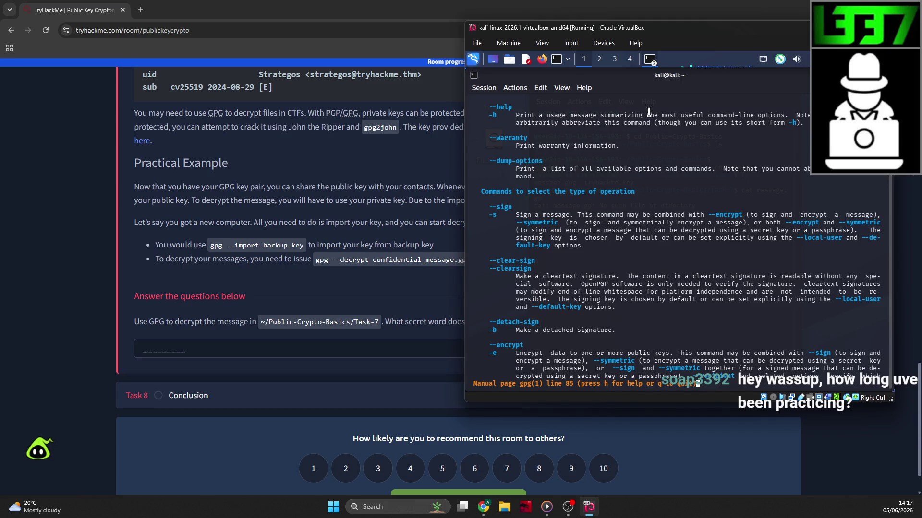
left_click_drag(664, 24, 319, 58)
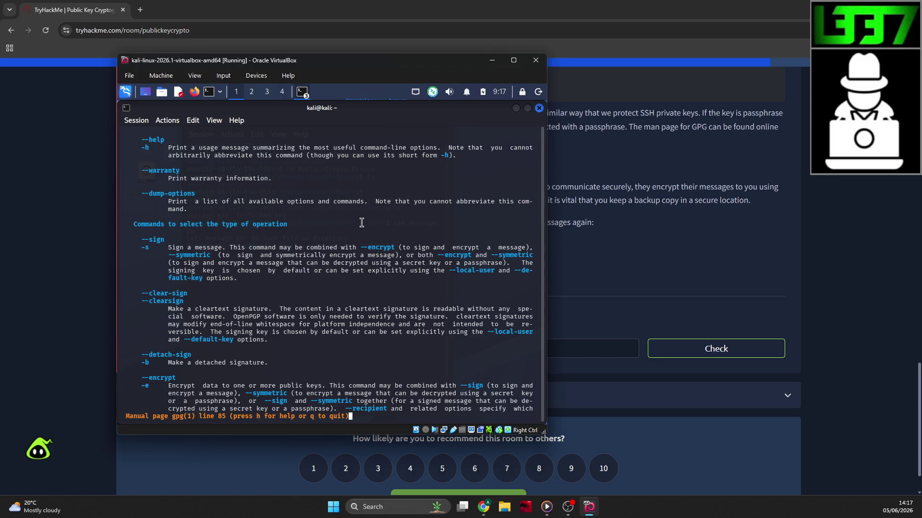
Scroll through the gpg manual's operation options with the VM window repositioned.
scroll(361, 221, "down", 3)
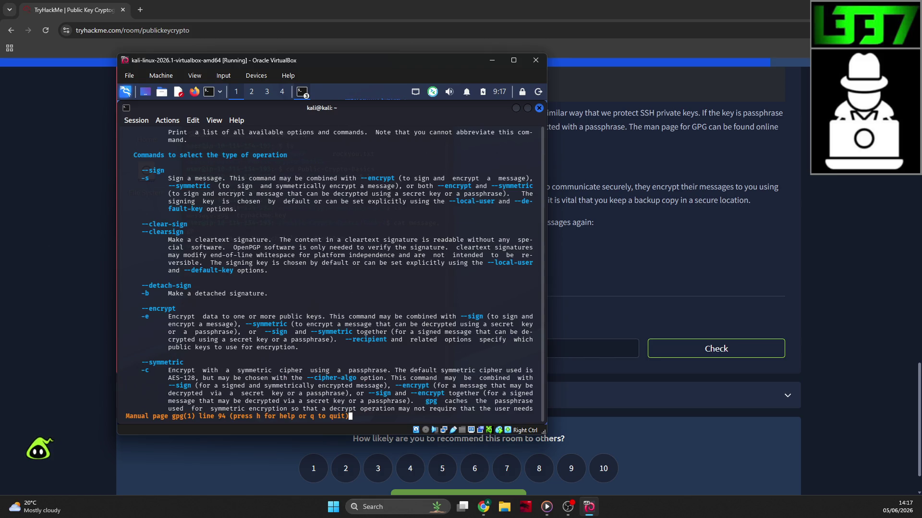
key("alt+Tab")
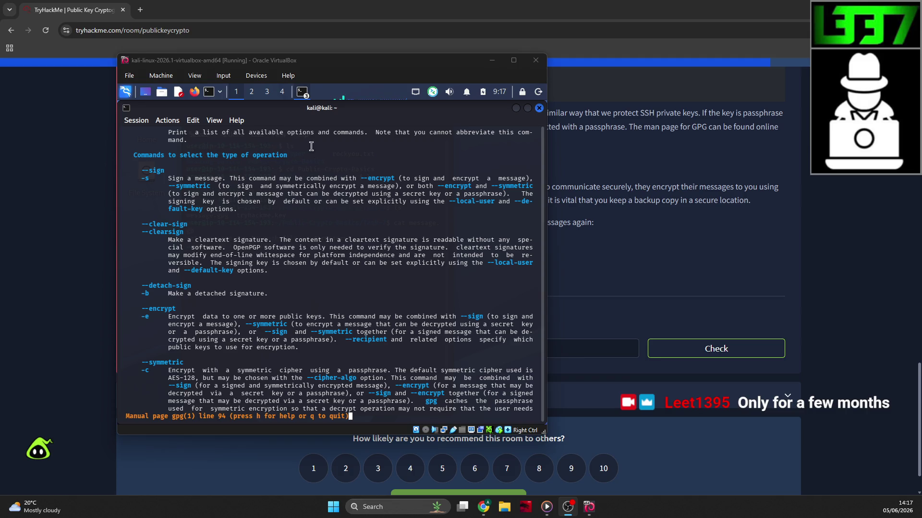
mouse_move(394, 61)
left_mouse_down()
mouse_move(577, 65)
mouse_move(586, 56)
left_mouse_up()
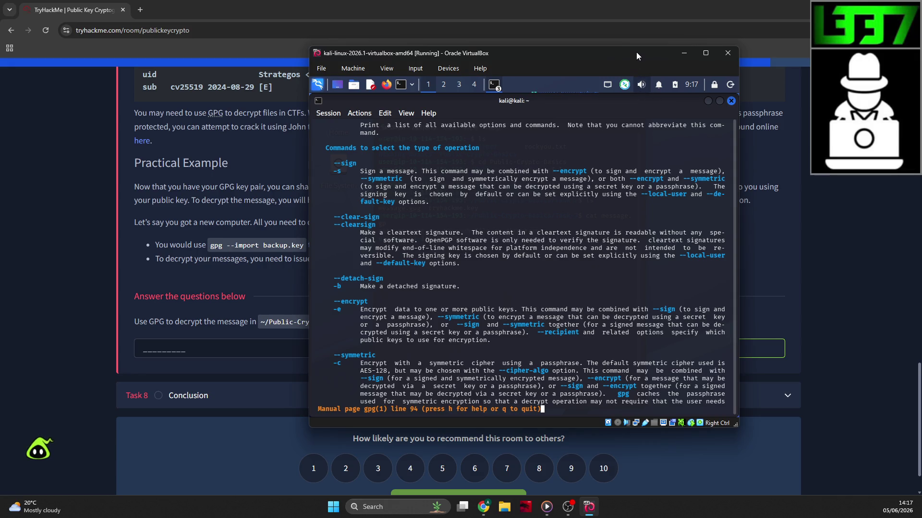
scroll(557, 171, "down", 2)
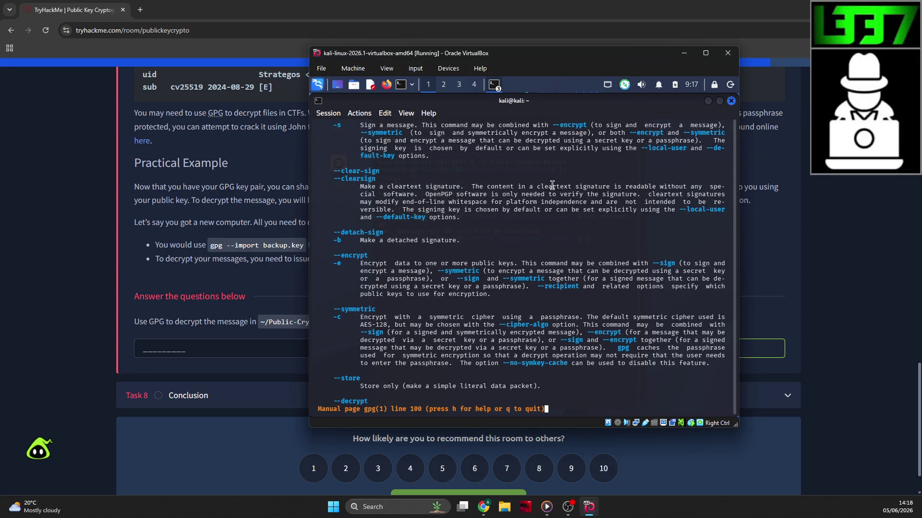
scroll(553, 210, "up", 1)
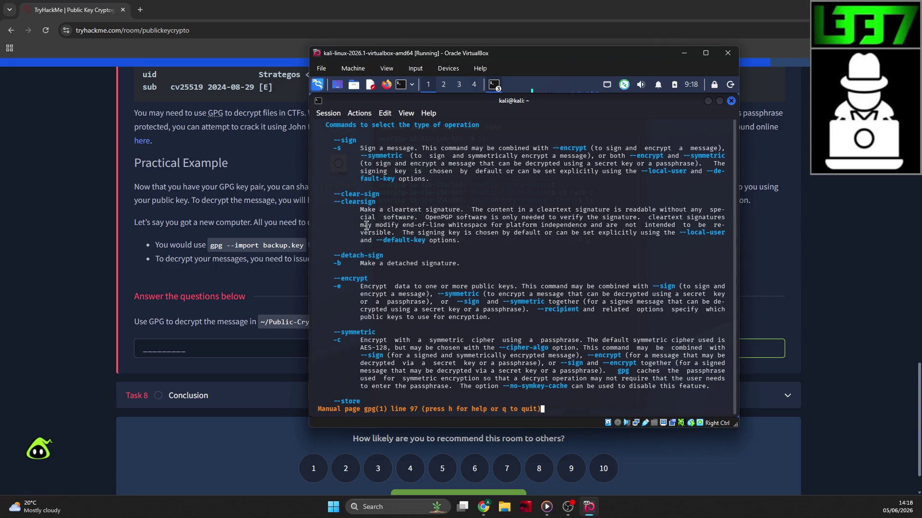
scroll(422, 219, "up", 4)
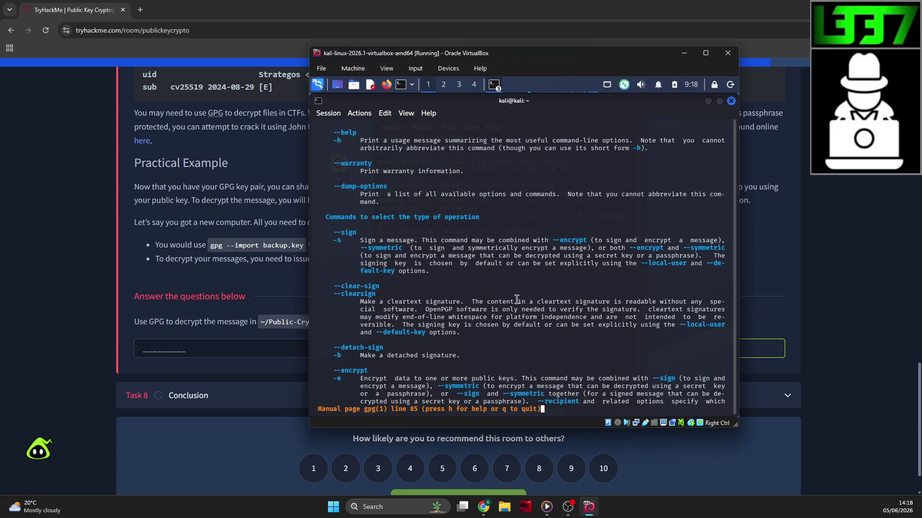
scroll(516, 299, "down", 2)
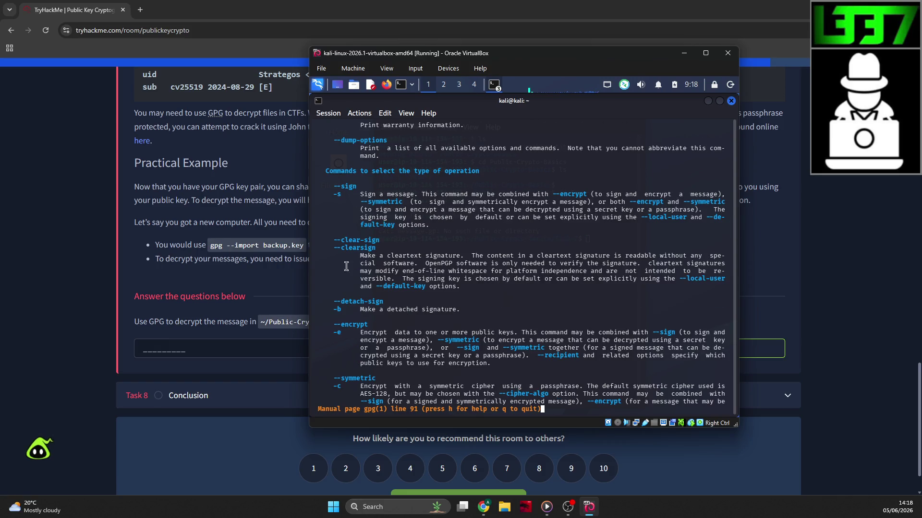
scroll(424, 260, "down", 3)
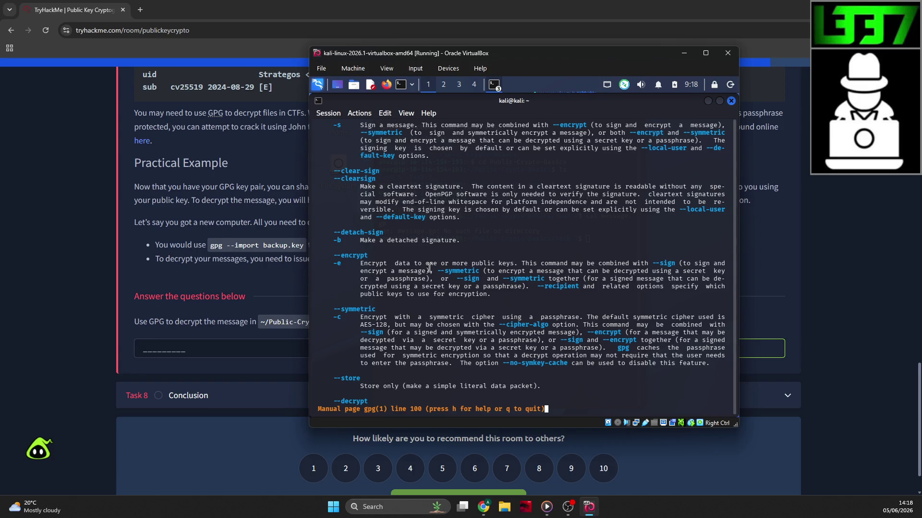
Scroll on to the --decrypt and --verify entries, then quit the gpg manual.
scroll(429, 267, "down", 2)
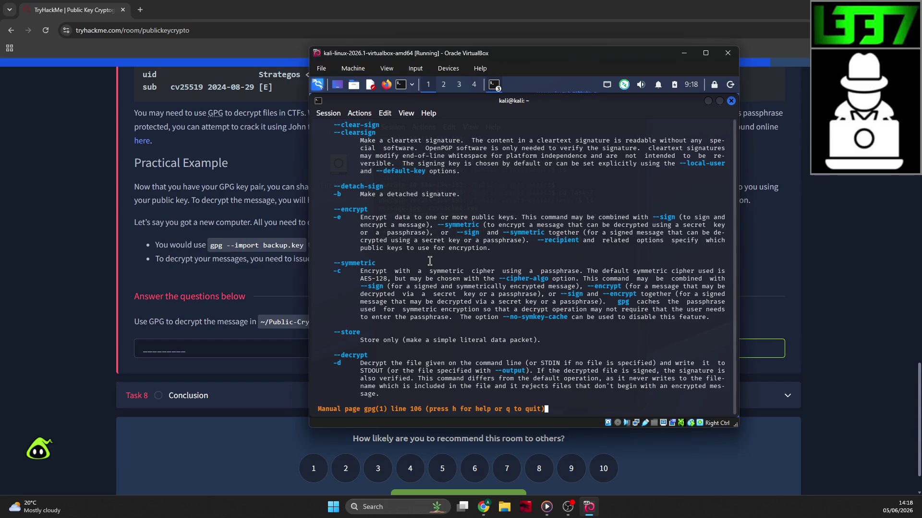
scroll(428, 258, "down", 1)
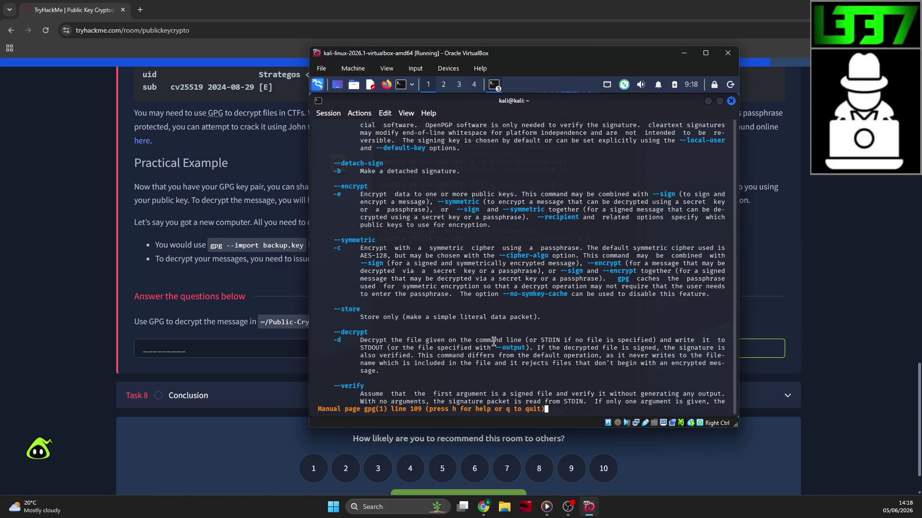
scroll(494, 341, "down", 3)
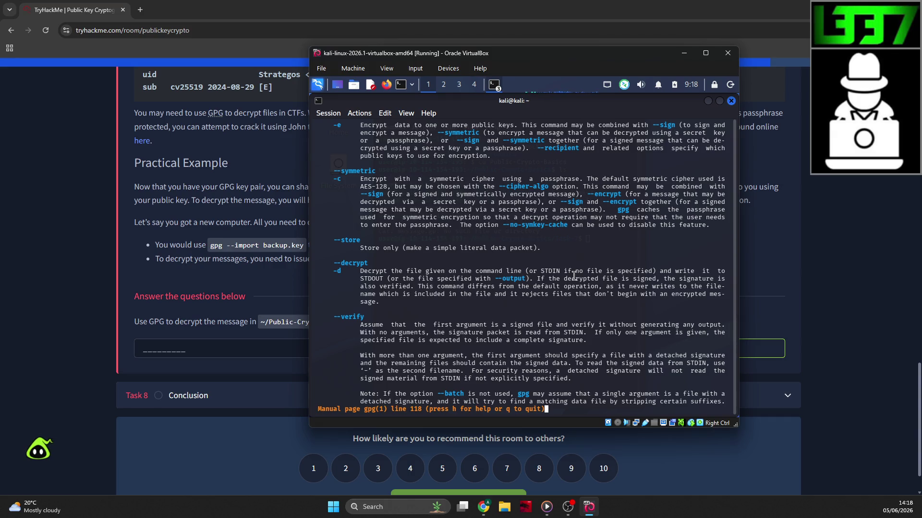
scroll(473, 282, "down", 1)
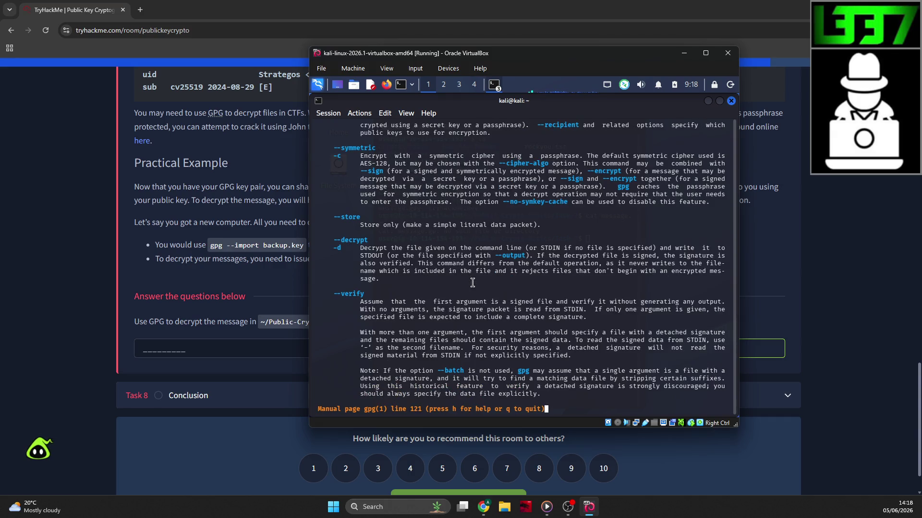
scroll(471, 283, "down", 2)
scroll(471, 283, "down", 3)
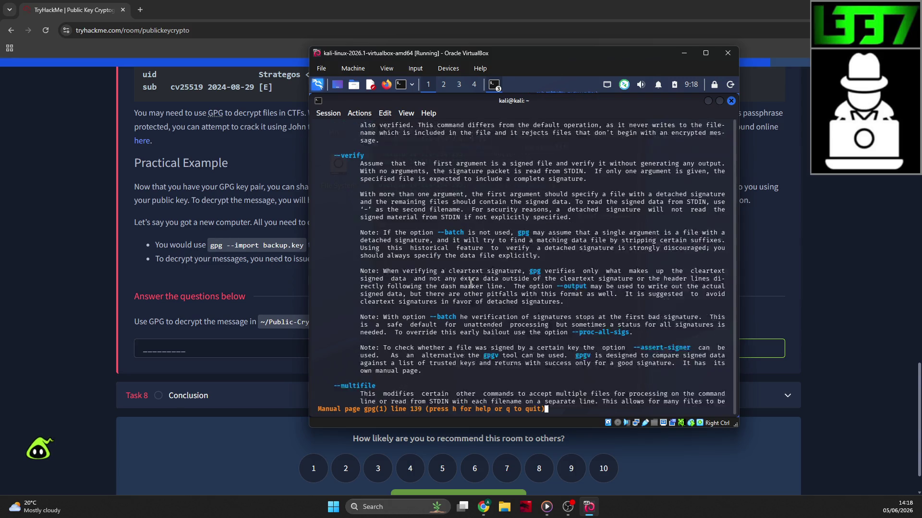
scroll(452, 301, "up", 3)
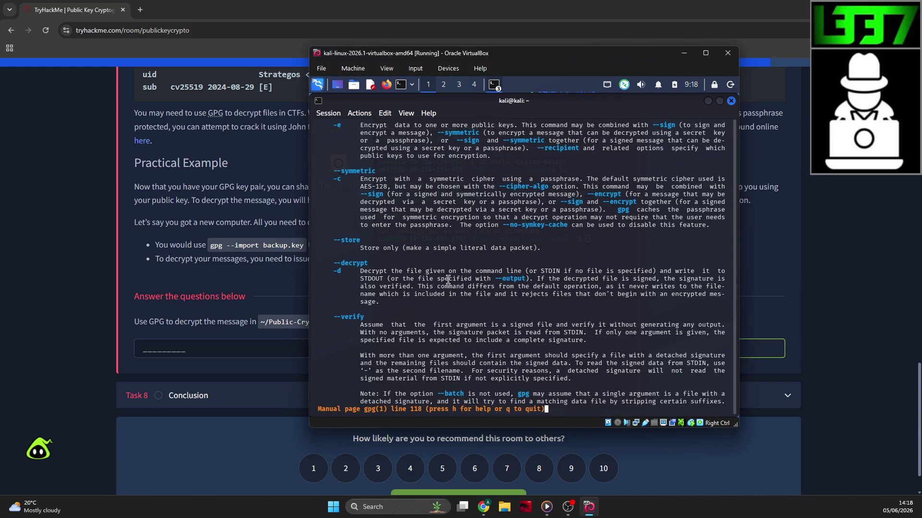
type("q")
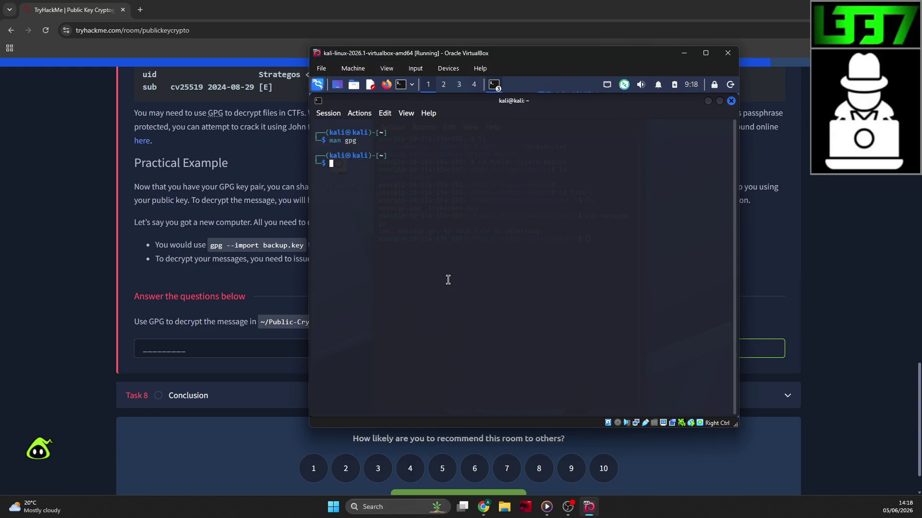
type("gpg -d")
Close the local Kali terminal and list the files in the SSH Task-7 folder.
key("BackSpace")
key("BackSpace")
key("BackSpace")
left_click_drag(708, 102, 639, 129)
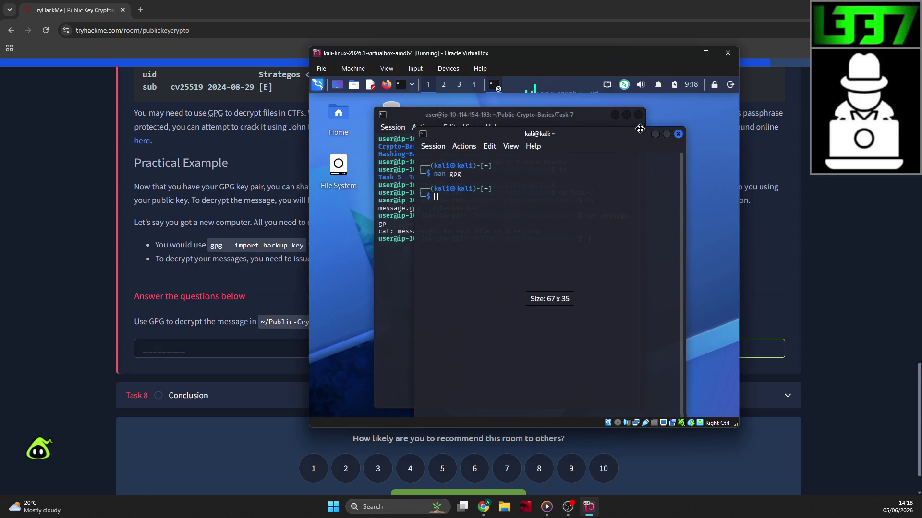
left_click(678, 133)
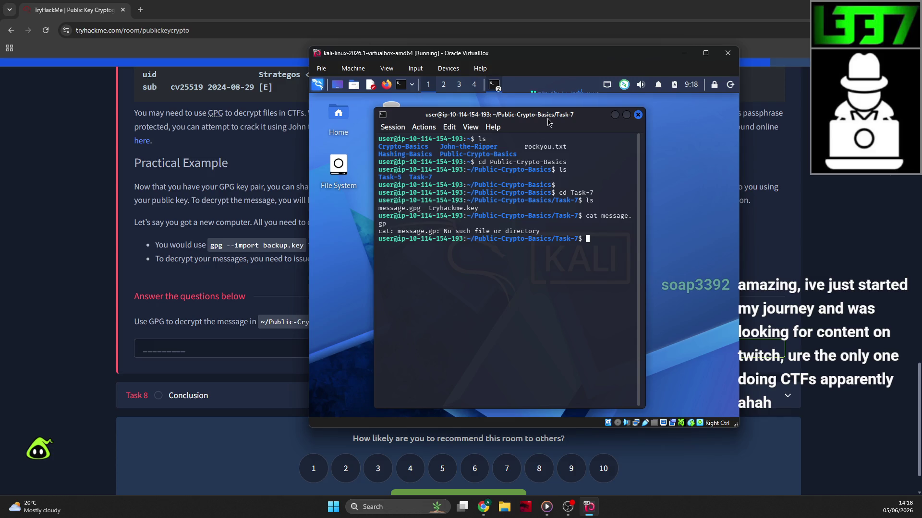
left_click_drag(547, 119, 604, 114)
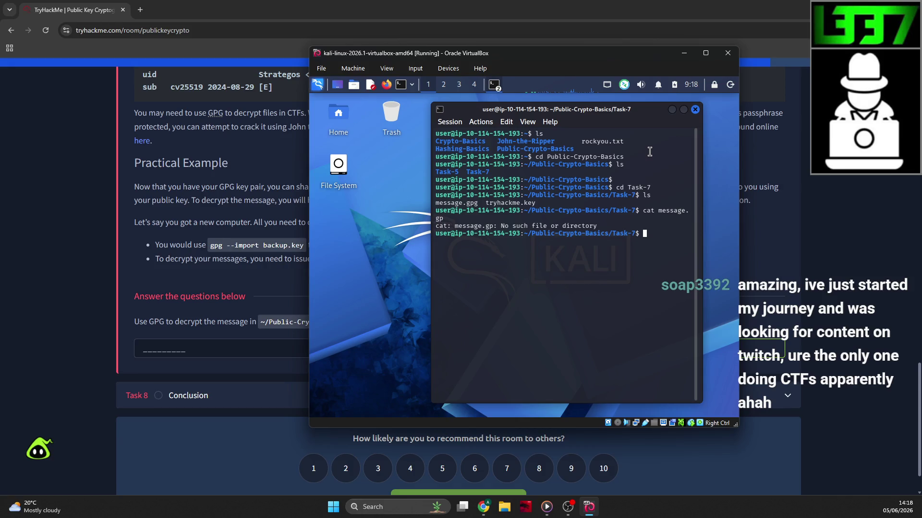
type("gpg -d")
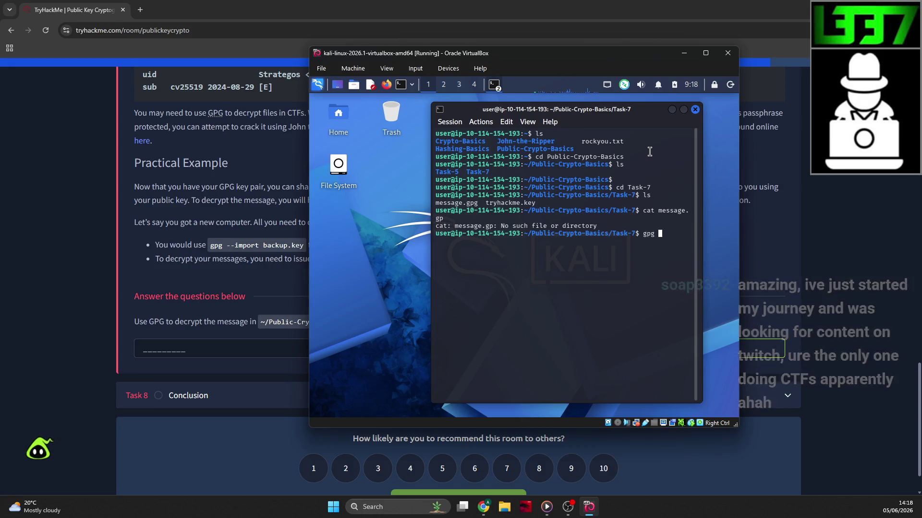
key("BackSpace")
key("BackSpace")
key("BackSpace")
type("ls")
key("Return")
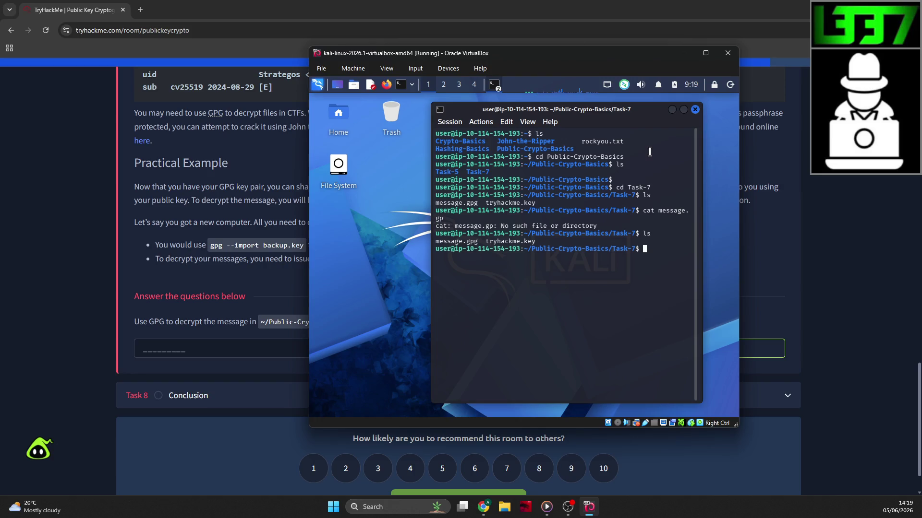
Run gpg -d message.gpg -o text.txt, recheck the folder, and prepare gpg --decrypt message.gpg.
type("gpg -d me")
type("ssage.gpg -o")
type(" text.txt")
key("Return")
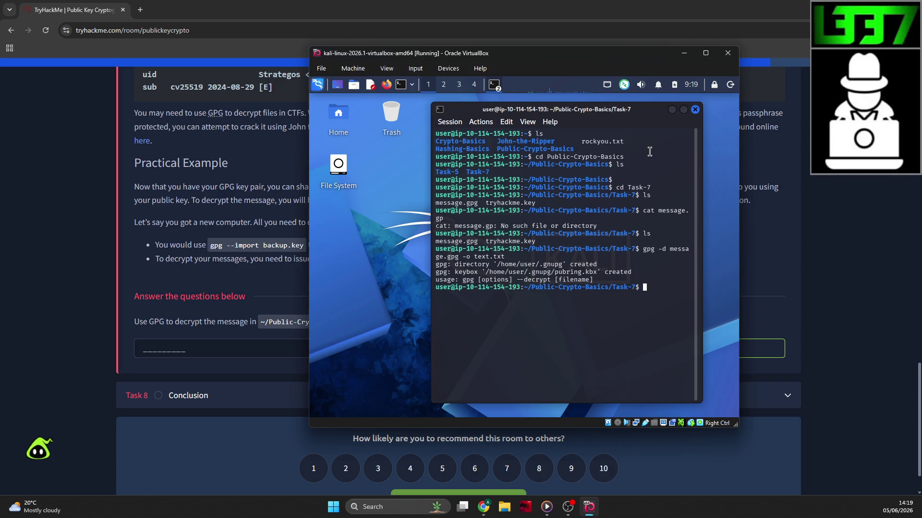
type("ls")
key("Return")
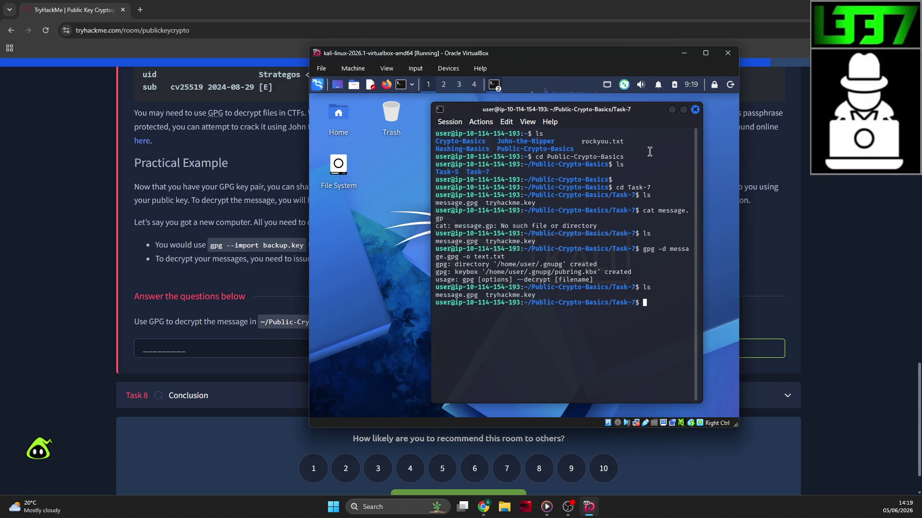
type("gpg -")
type("-decrypt")
type(" message.")
key("Tab")
left_click(401, 85)
Show the gpg manual via man gpg in the new terminal, placed beside the SSH session.
type("man gpg")
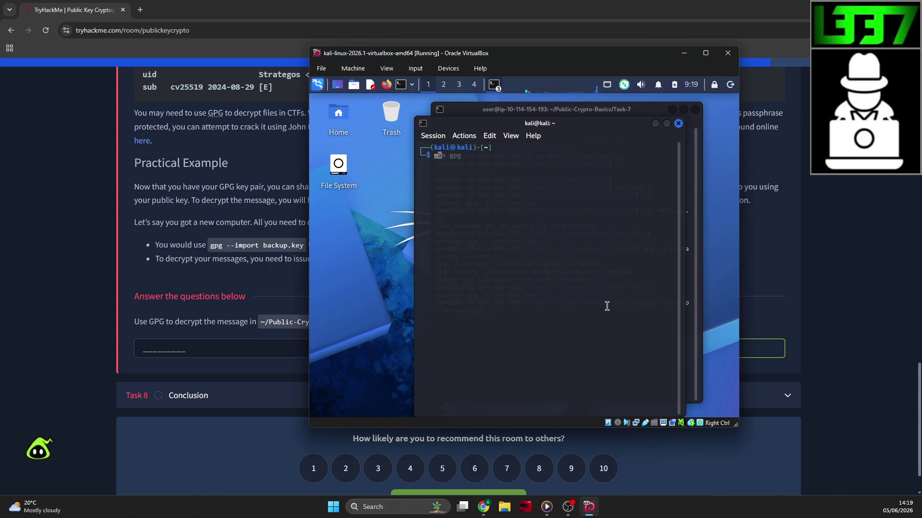
key("Return")
scroll(553, 274, "down", 7)
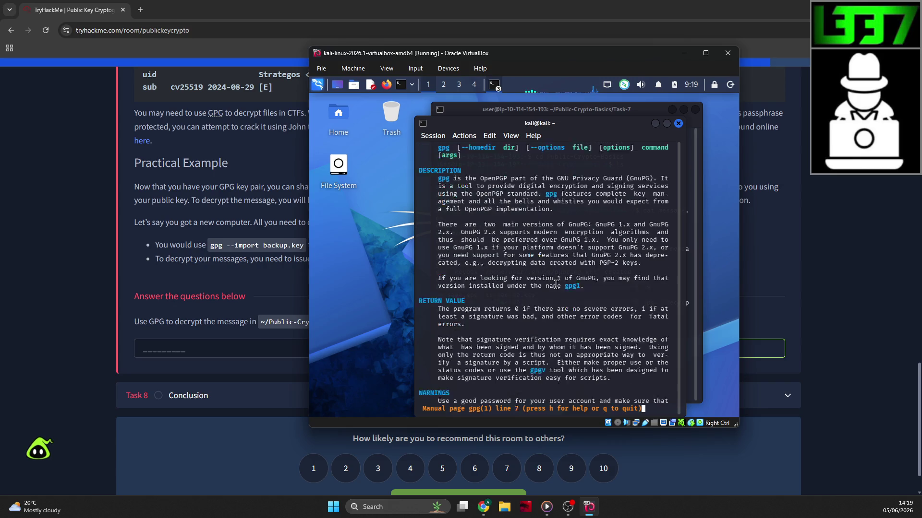
mouse_move(616, 123)
left_mouse_down()
mouse_move(511, 111)
mouse_move(518, 122)
mouse_move(658, 106)
left_mouse_up()
left_click(412, 285)
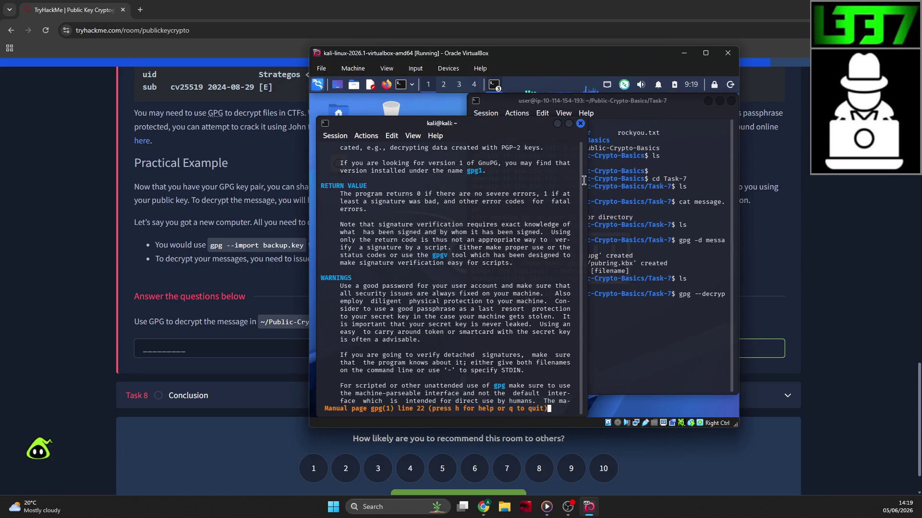
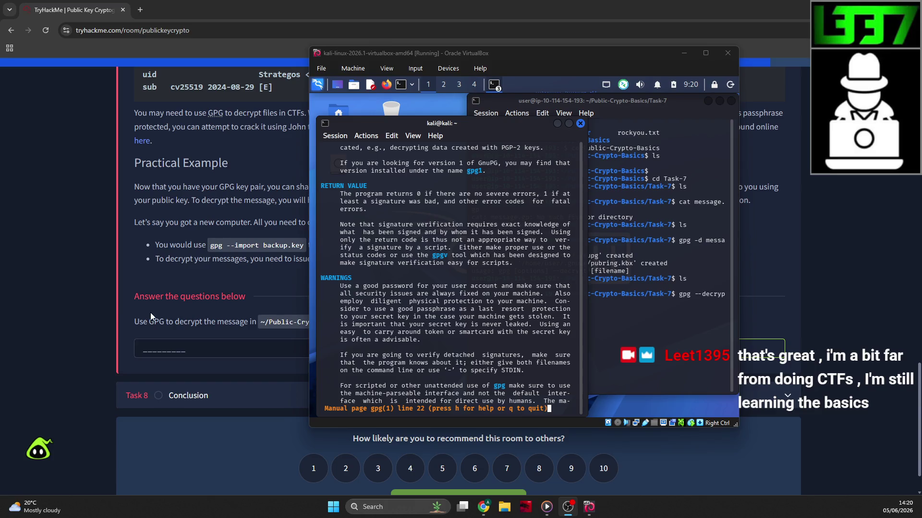
Scroll the gpg manual down to the --decrypt and --verify sections, then return to the Task-7 terminal.
left_click(451, 237)
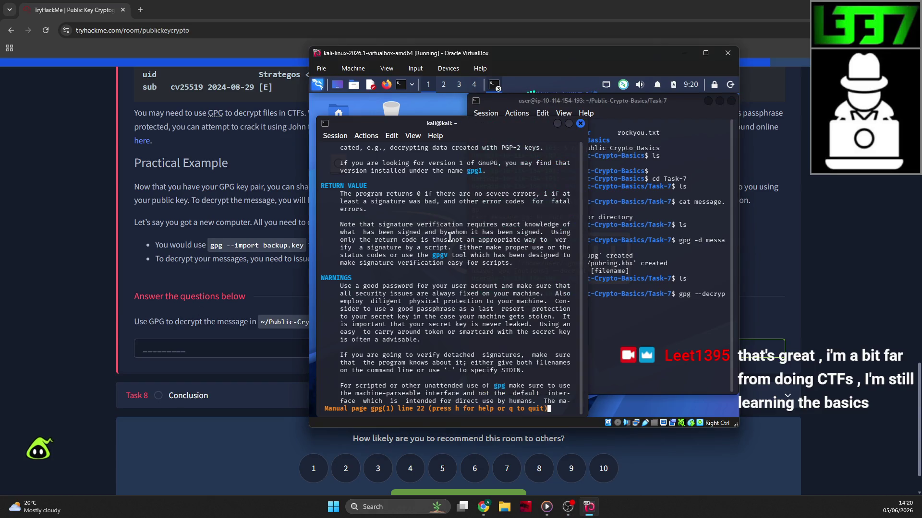
scroll(451, 236, "down", 20)
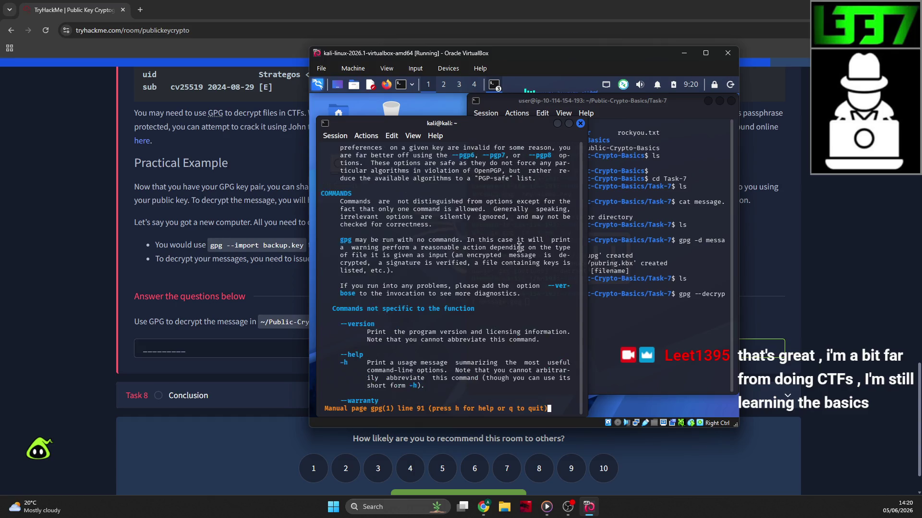
scroll(516, 249, "down", 9)
scroll(456, 288, "down", 5)
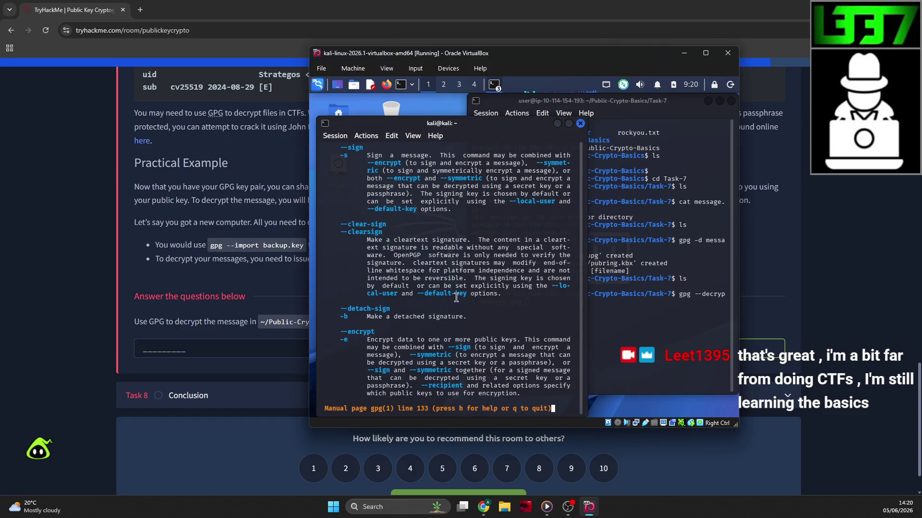
scroll(457, 297, "down", 2)
scroll(464, 307, "down", 6)
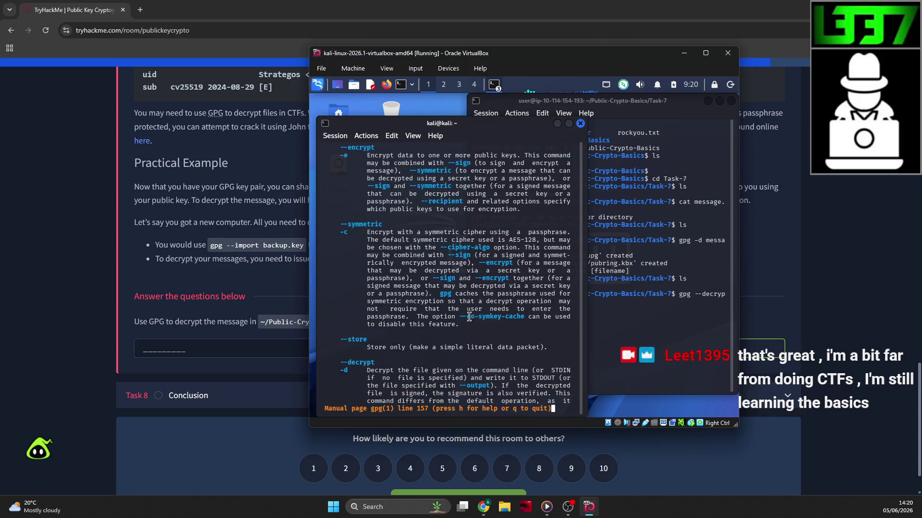
scroll(468, 316, "down", 3)
scroll(444, 313, "down", 5)
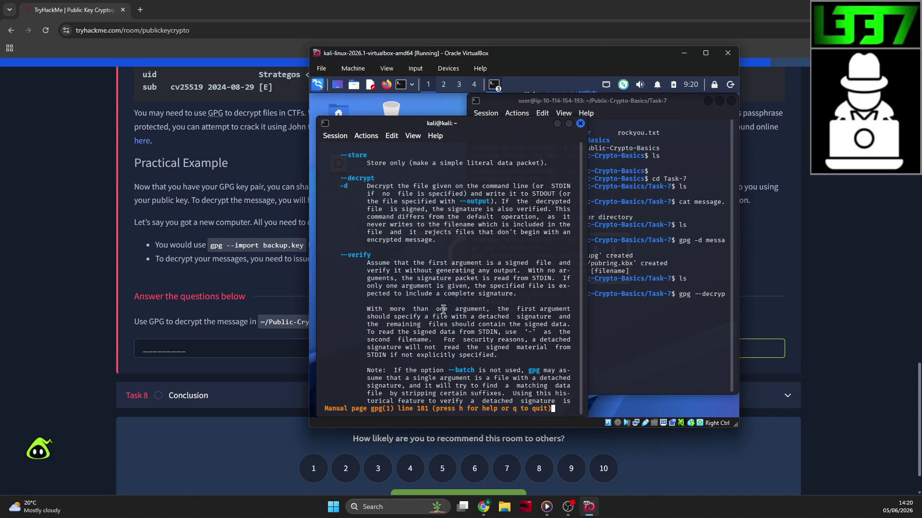
left_click(690, 300)
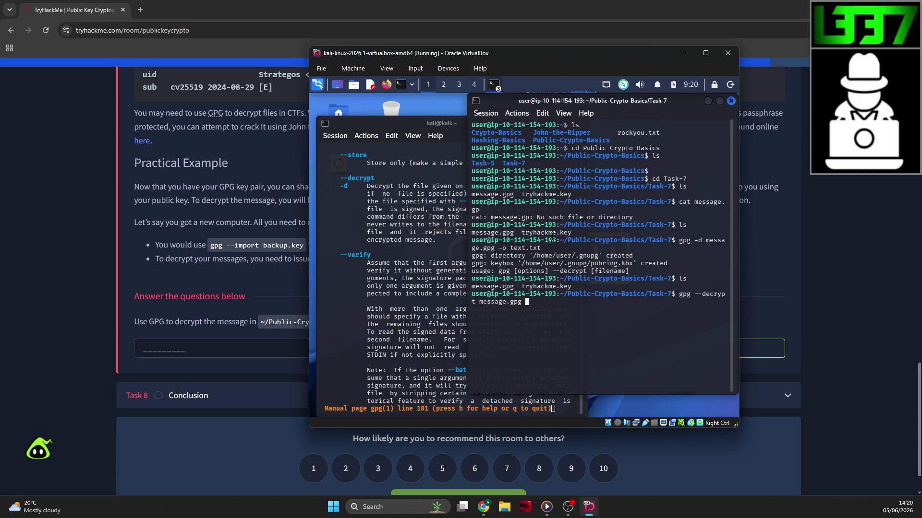
Run gpg --decrypt message.gpg --output newfile, then reread the --decrypt description in the manual.
type("--output newfile")
key("Return")
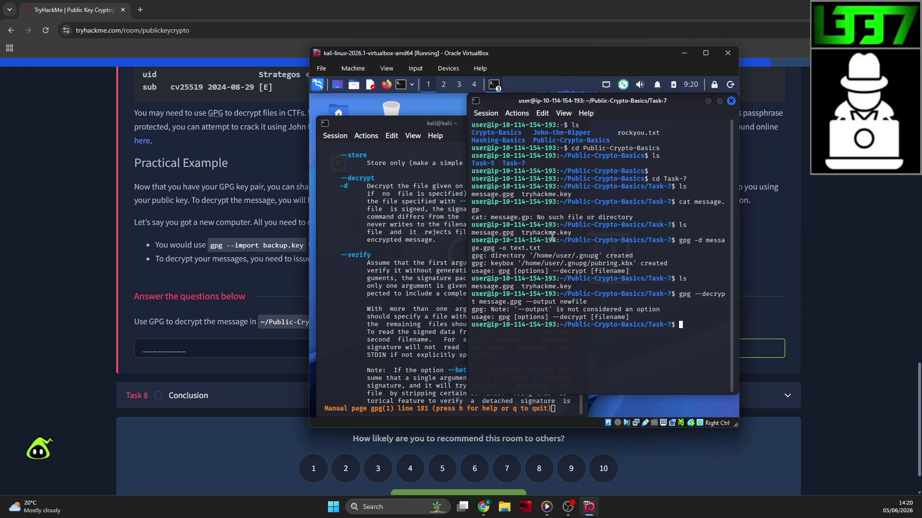
left_click(363, 265)
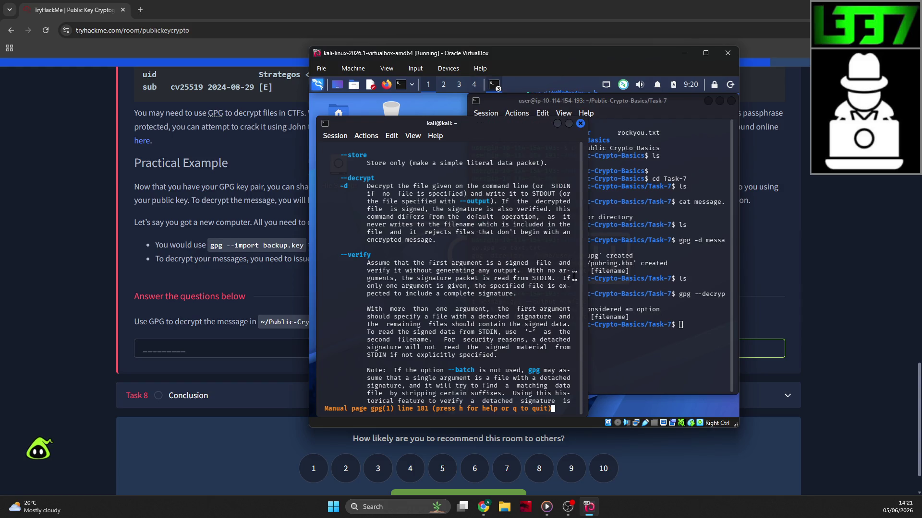
mouse_move(408, 185)
left_mouse_down()
mouse_move(490, 186)
mouse_move(475, 192)
left_mouse_up()
left_click(475, 192)
left_click_drag(374, 186, 533, 186)
left_click(542, 188)
left_click(695, 278)
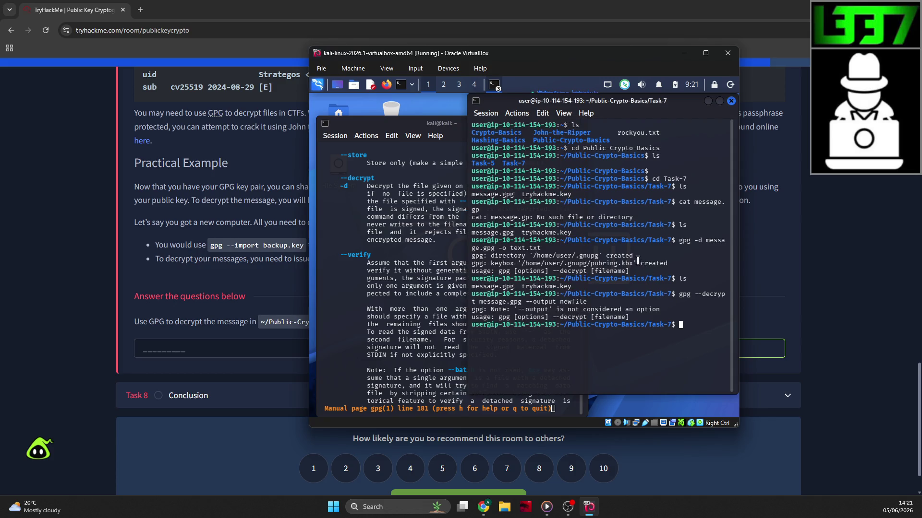
Clear the terminal and list the files in the Task-7 folder.
type("gpg")
key("BackSpace")
key("BackSpace")
key("BackSpace")
type("clear")
key("Return")
type("ls")
key("Return")
Run gpg message.gpg --decrypt --output decryption, which prints the usage line.
type("gpg message.gpg --descr")
key("BackSpace")
key("BackSpace")
key("BackSpace")
type("crypt")
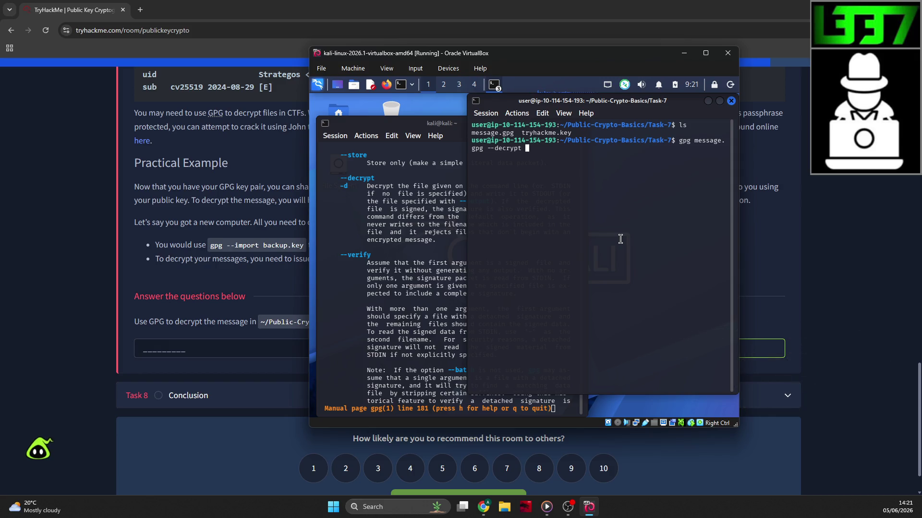
type("--output ")
type("mess")
key("BackSpace")
key("BackSpace")
key("BackSpace")
type("decryption.")
type("txt")
key("BackSpace")
key("BackSpace")
key("BackSpace")
key("Return")
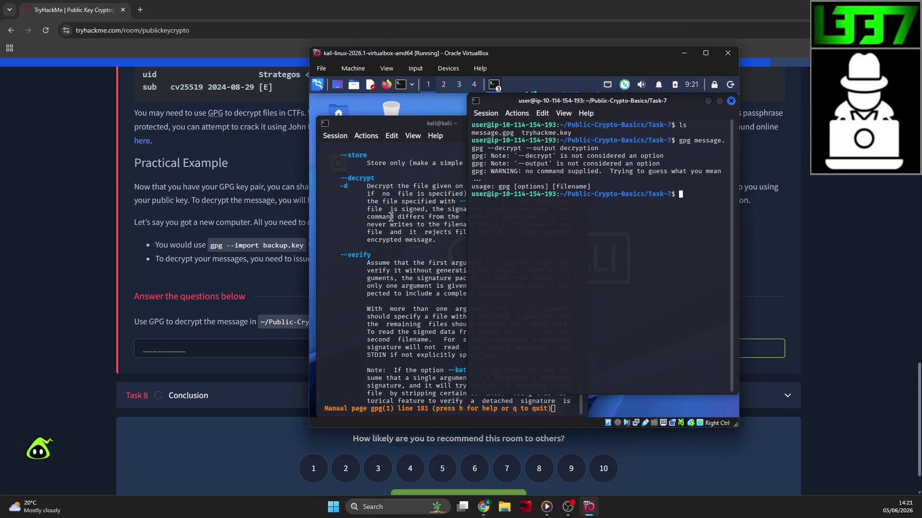
left_click(411, 220)
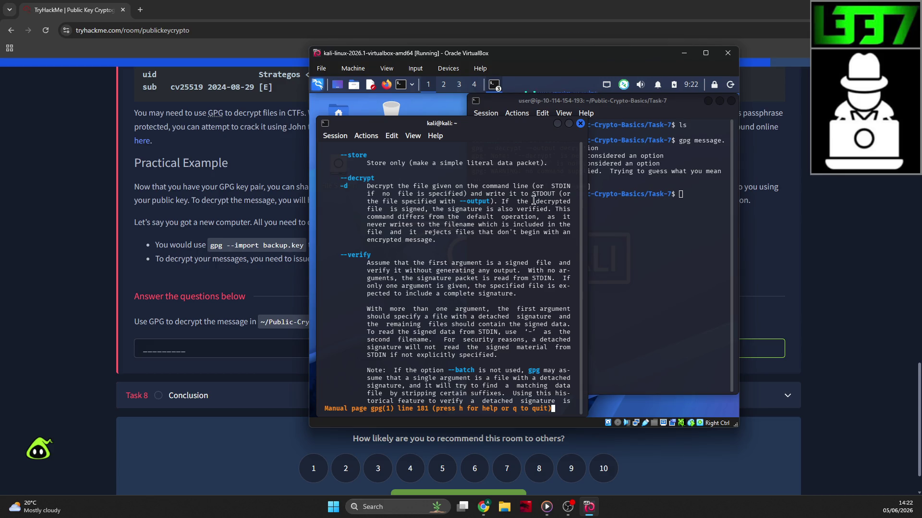
left_click_drag(486, 193, 533, 193)
left_click(540, 193)
left_click_drag(402, 201, 457, 202)
left_click(474, 201)
left_click_drag(394, 210, 429, 210)
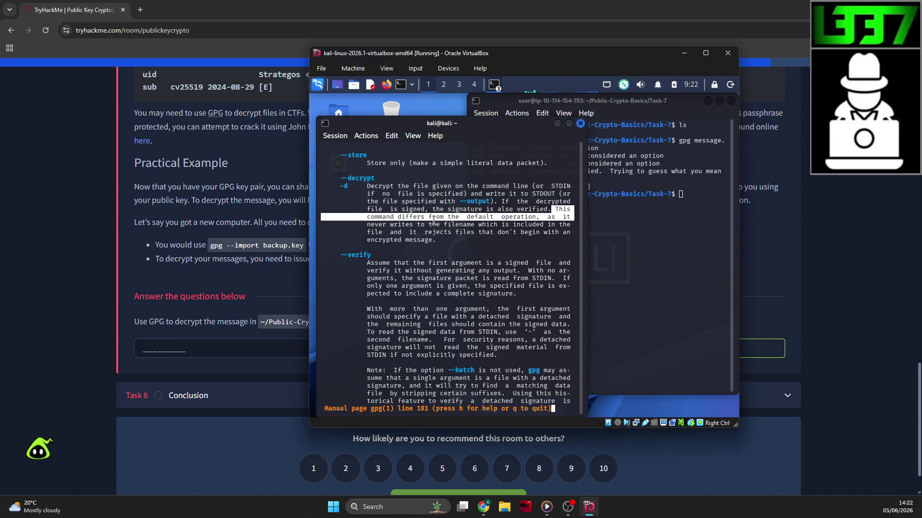
key("h")
left_click(646, 222)
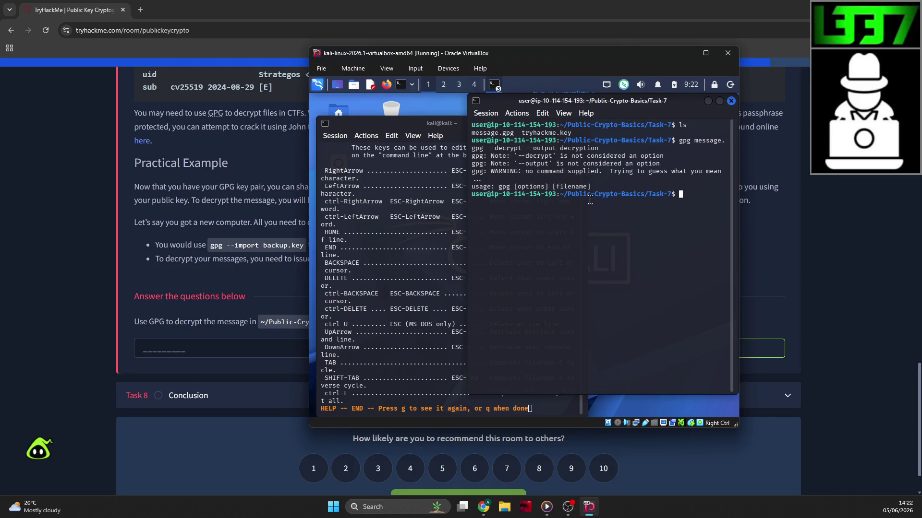
left_click(391, 212)
key("g")
scroll(462, 313, "up", 12)
scroll(480, 298, "up", 20)
scroll(470, 297, "up", 20)
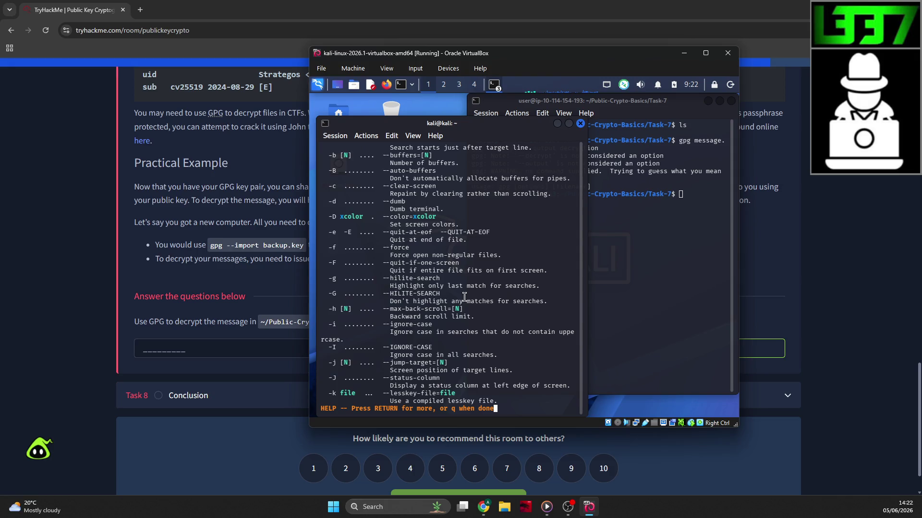
scroll(464, 297, "up", 2)
scroll(468, 263, "up", 4)
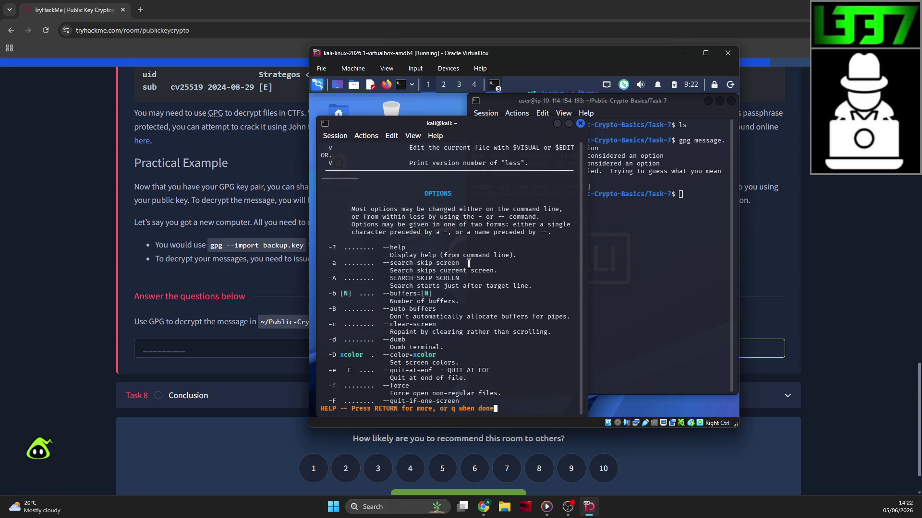
scroll(469, 263, "up", 5)
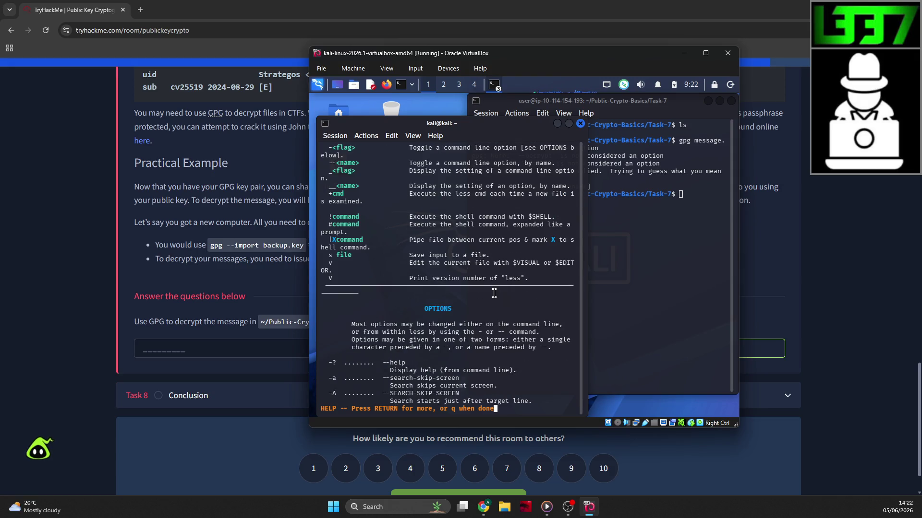
type("q")
type("qclear")
key("Return")
type("man gpg")
key("Return")
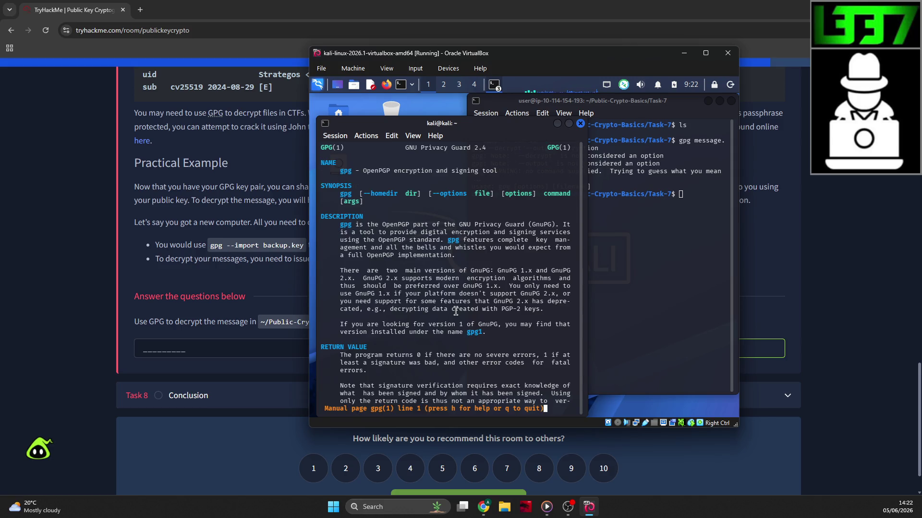
scroll(462, 291, "down", 10)
scroll(466, 283, "down", 17)
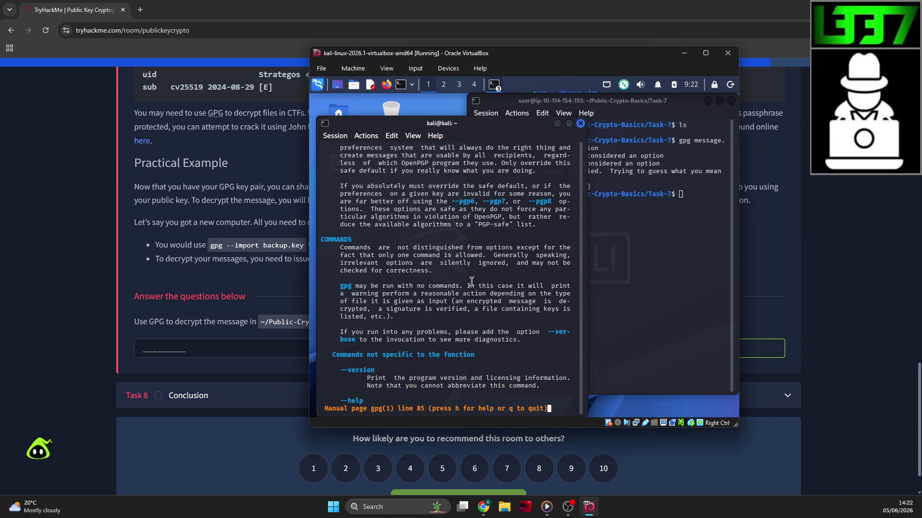
scroll(471, 282, "down", 9)
scroll(462, 277, "down", 3)
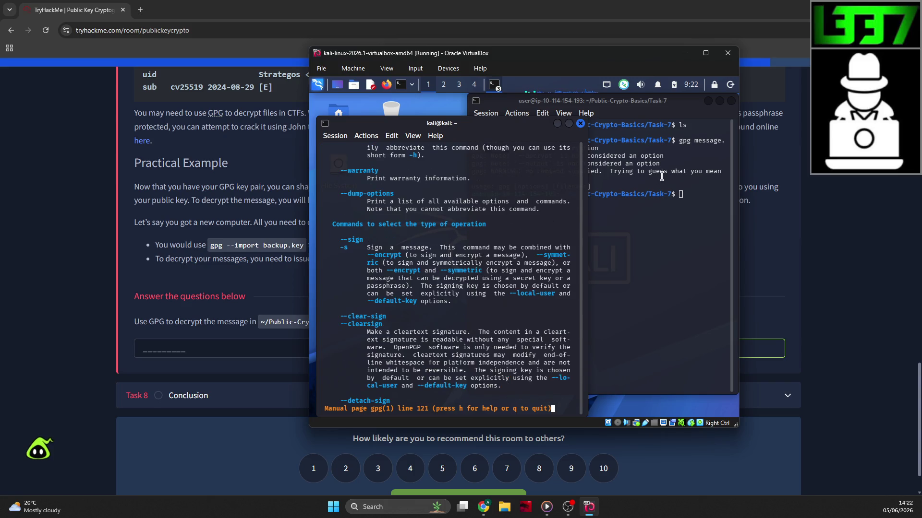
left_click(652, 180)
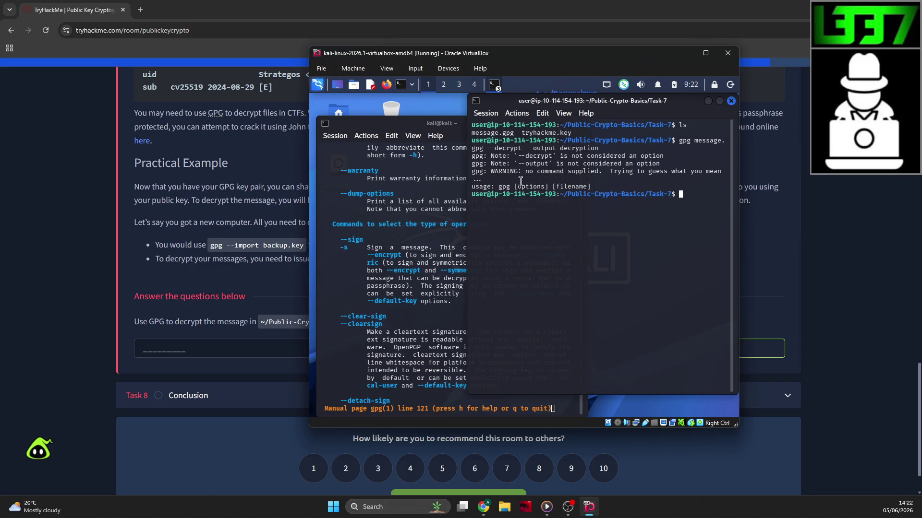
Run gpg -d message.gpg, which fails with a No secret key error.
type("gpg -d ")
type("mesage")
key("BackSpace")
key("BackSpace")
key("BackSpace")
type("sage.")
type("gpg")
key("Return")
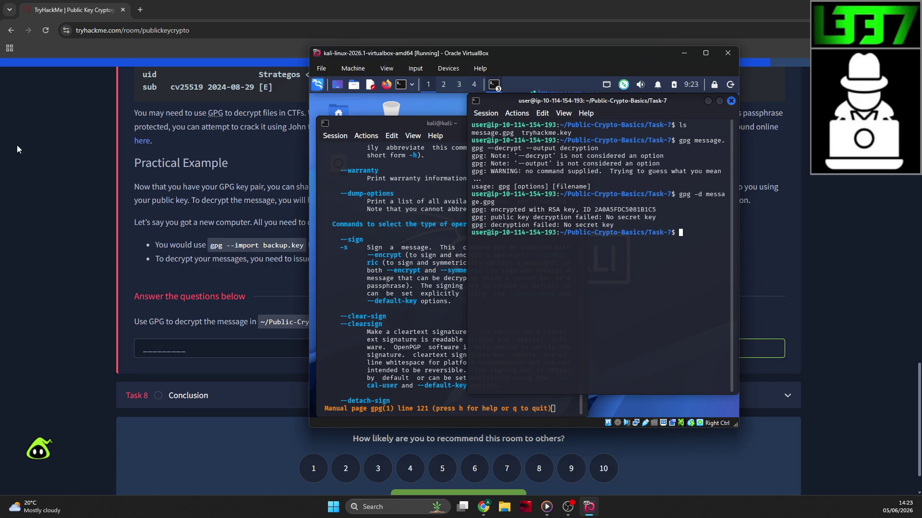
After a detour to the media player, relist the Task-7 folder with ls.
left_click(546, 507)
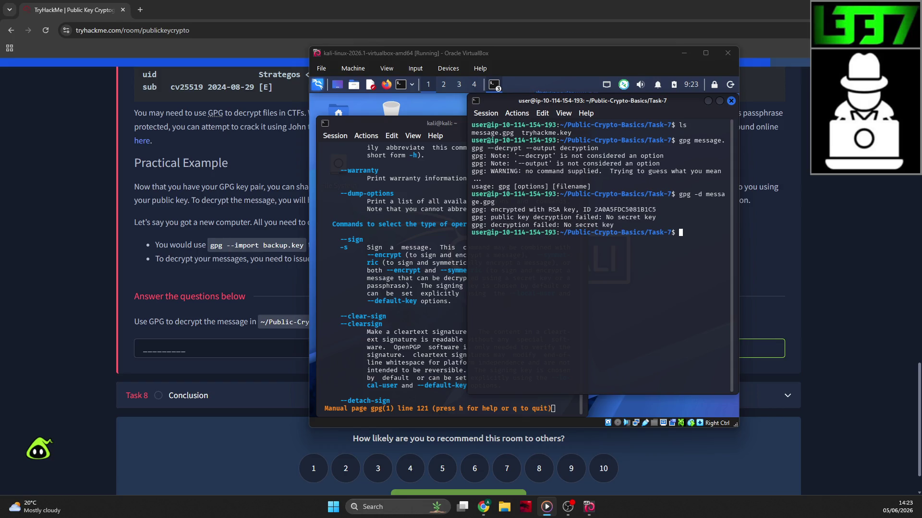
left_click(568, 506)
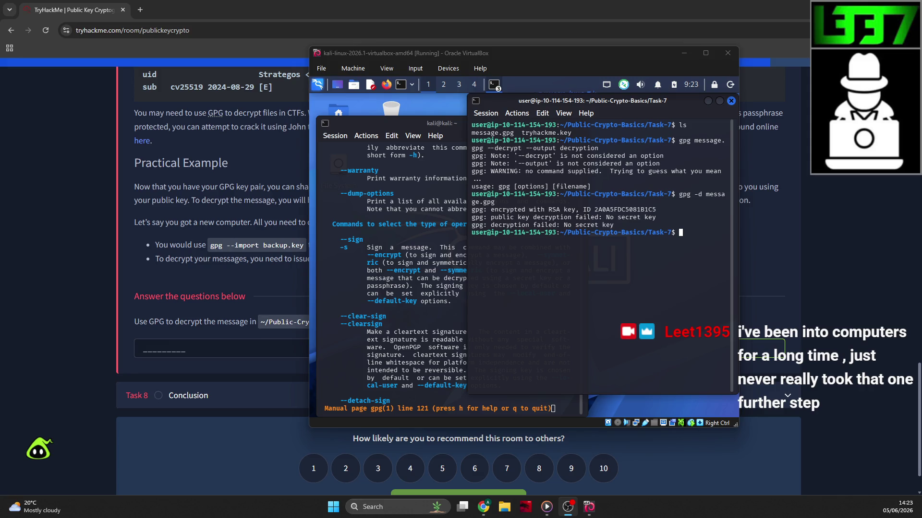
left_click(665, 245)
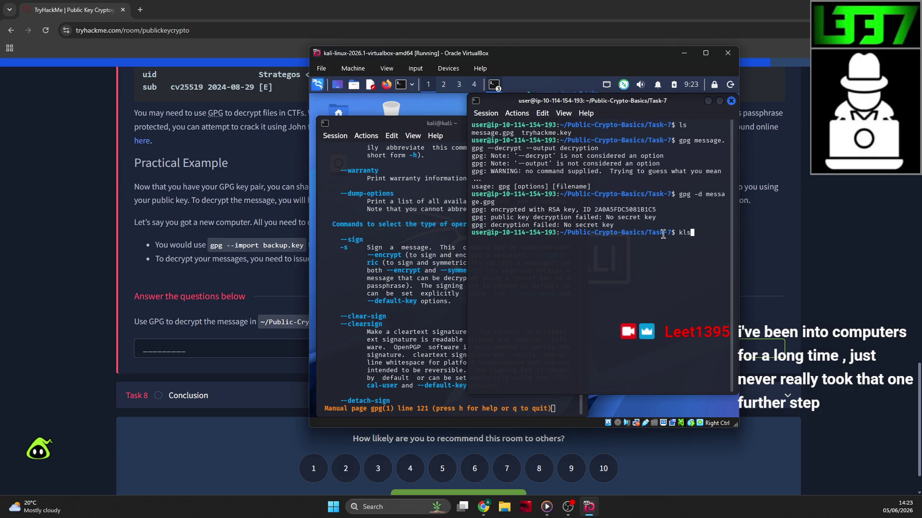
type("ls")
key("Return")
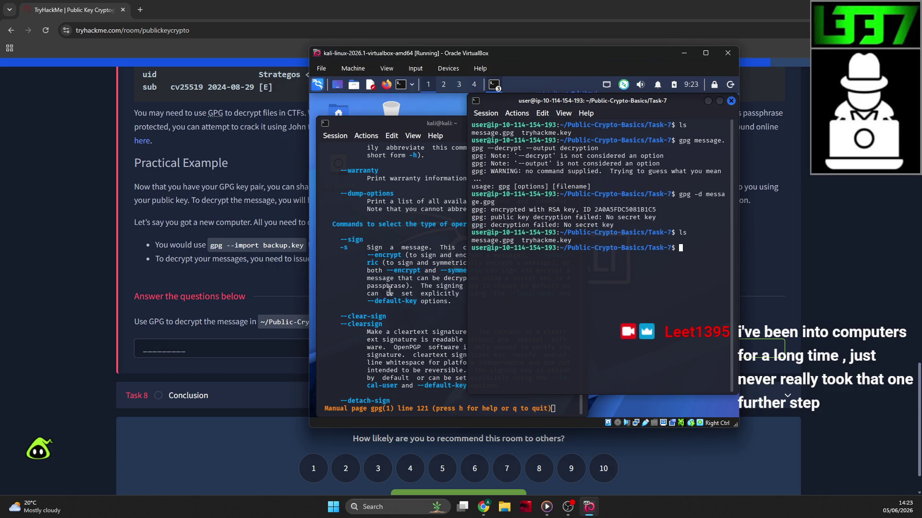
left_click(277, 269)
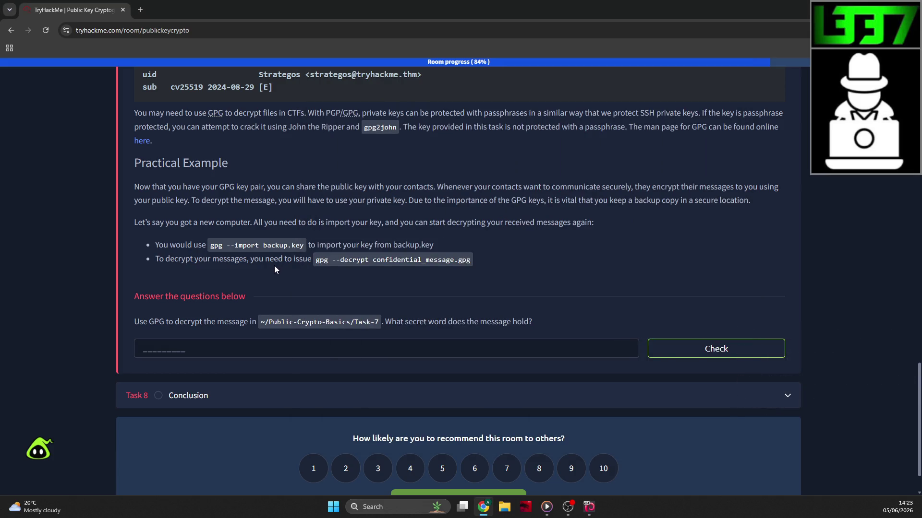
Run gpg --decrypt message.gpg and copy the key ID 2A0A5FDC5081B1C5 from the error.
scroll(303, 287, "up", 1)
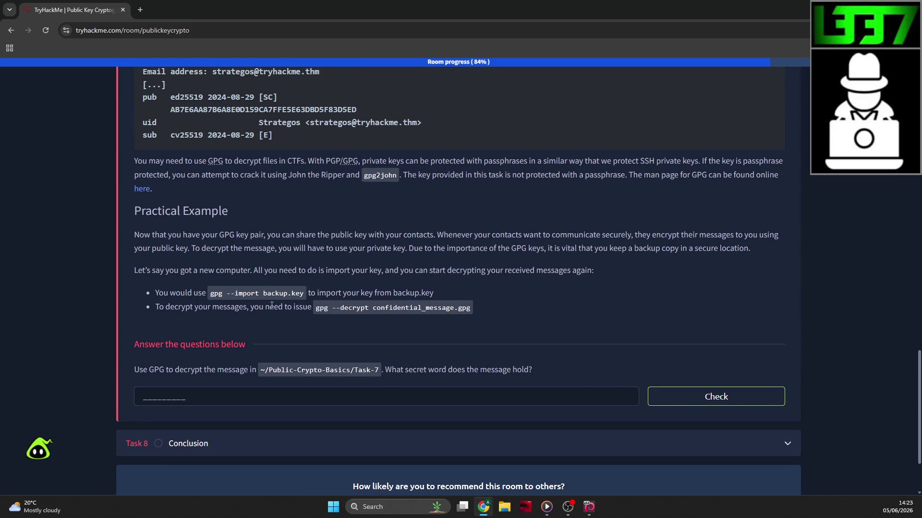
key("alt+Tab")
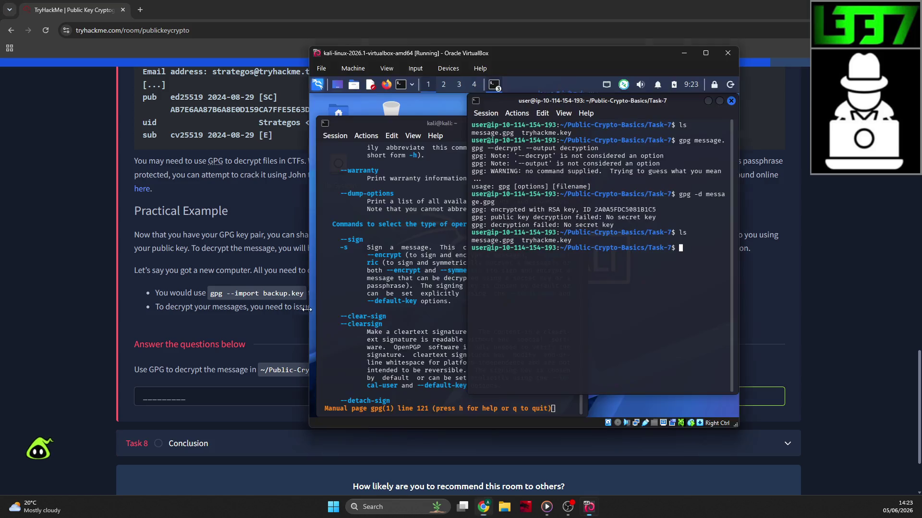
type("gpg --decrypt ")
type("message.gpg")
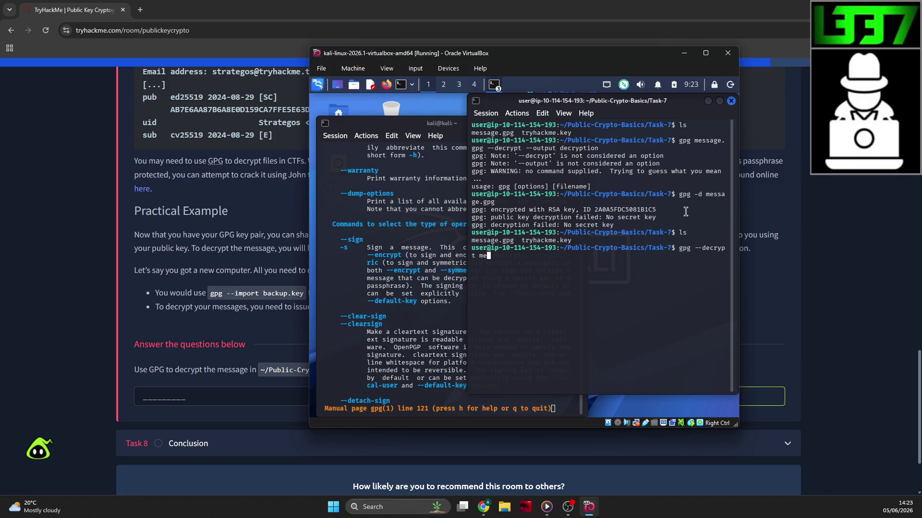
key("Return")
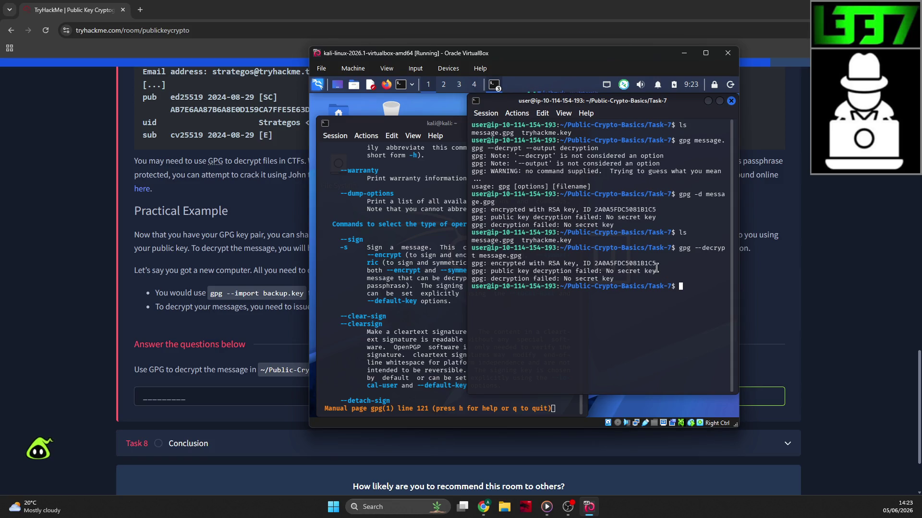
left_click_drag(658, 264, 595, 263)
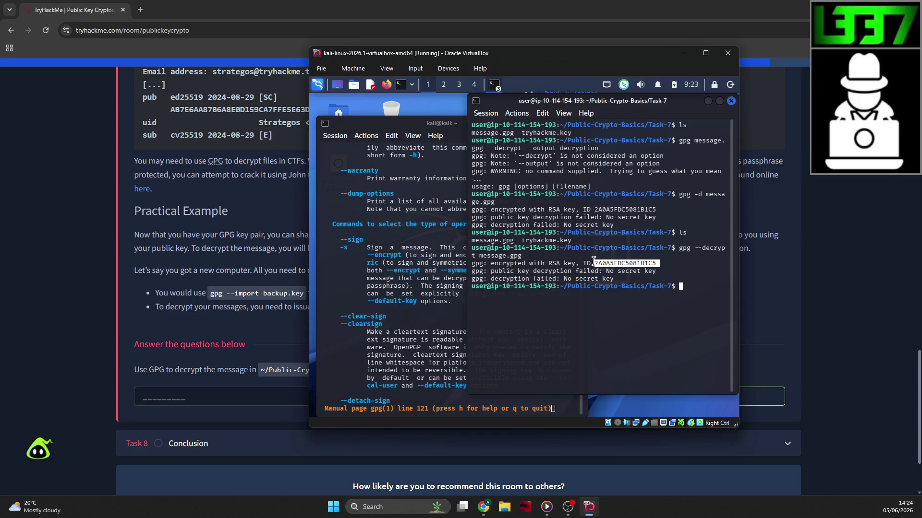
right_click(622, 263)
key("Escape")
Submit the pasted key ID as the Task 7 answer, which is flagged as not English.
left_click(197, 396)
key("ctrl+v")
key("Return")
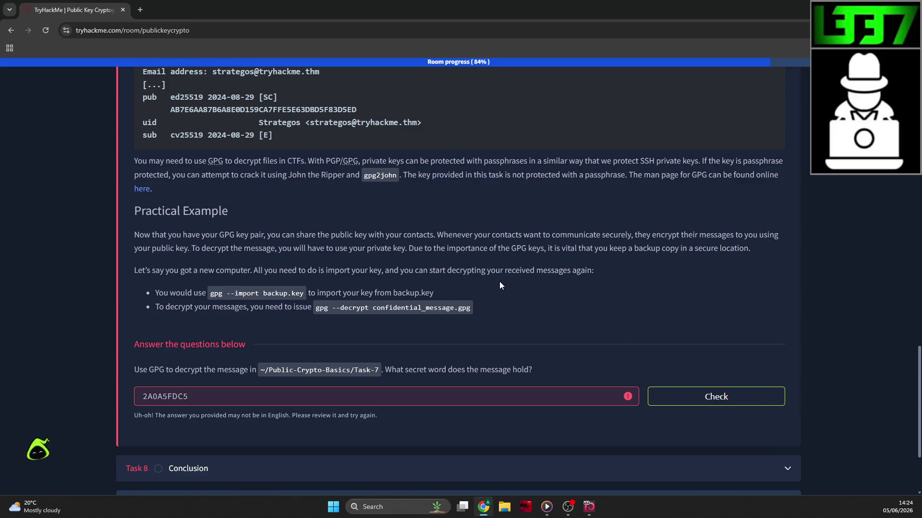
key("alt+Tab")
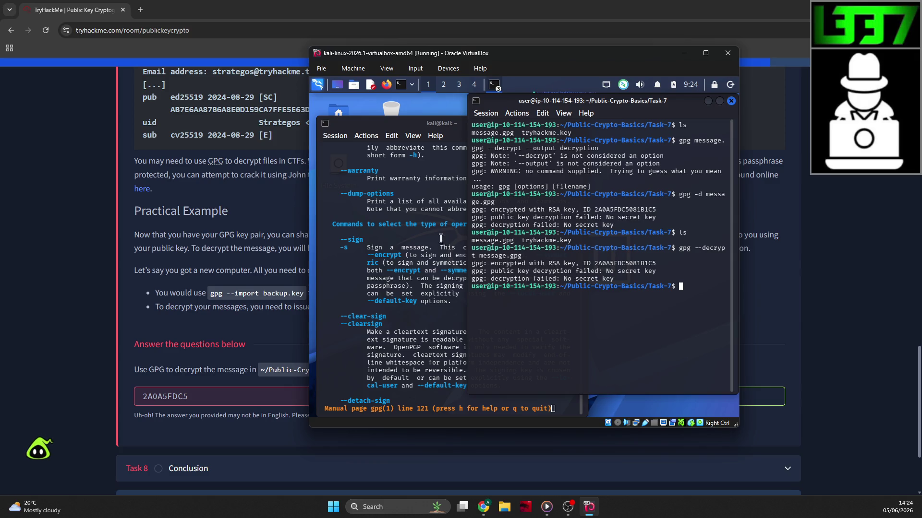
left_click(154, 224)
scroll(153, 226, "up", 1)
scroll(192, 240, "down", 1)
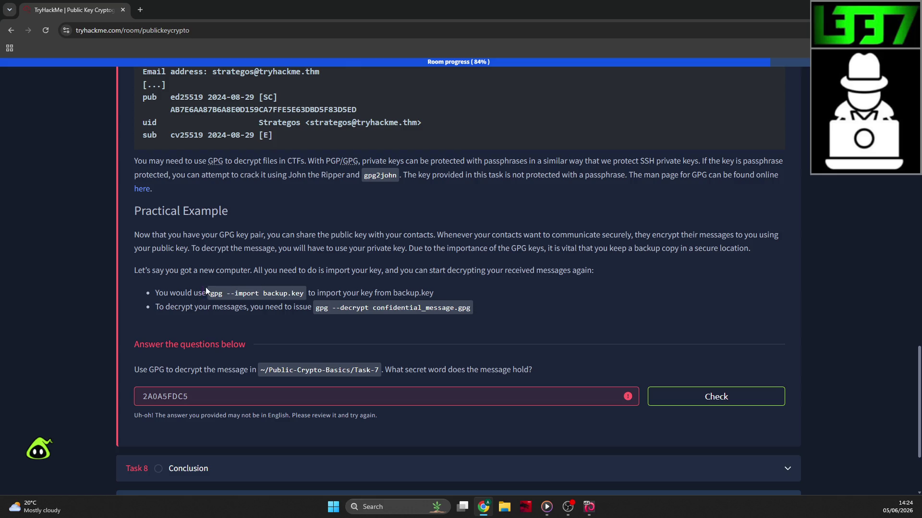
Clear the terminal, list the folder, and import tryhackme.key with gpg --import.
key("alt+Tab")
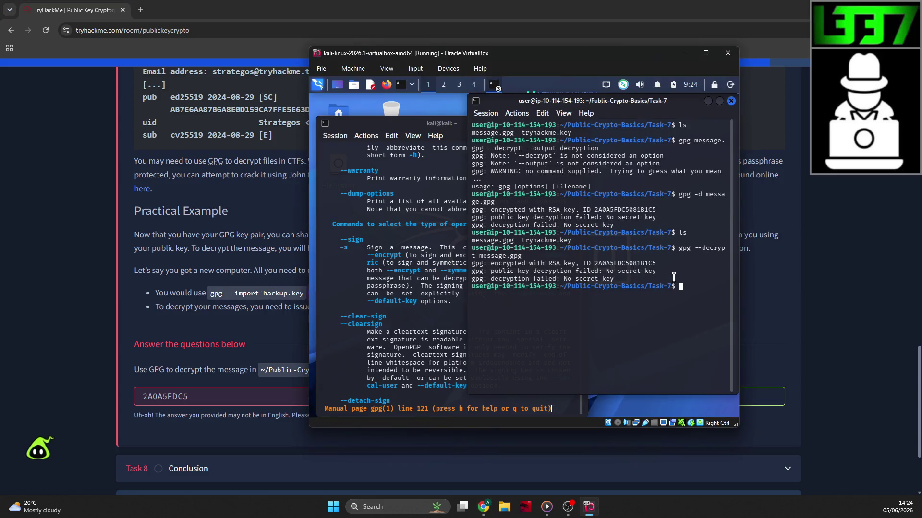
type("clear")
key("Return")
type("ls")
key("Return")
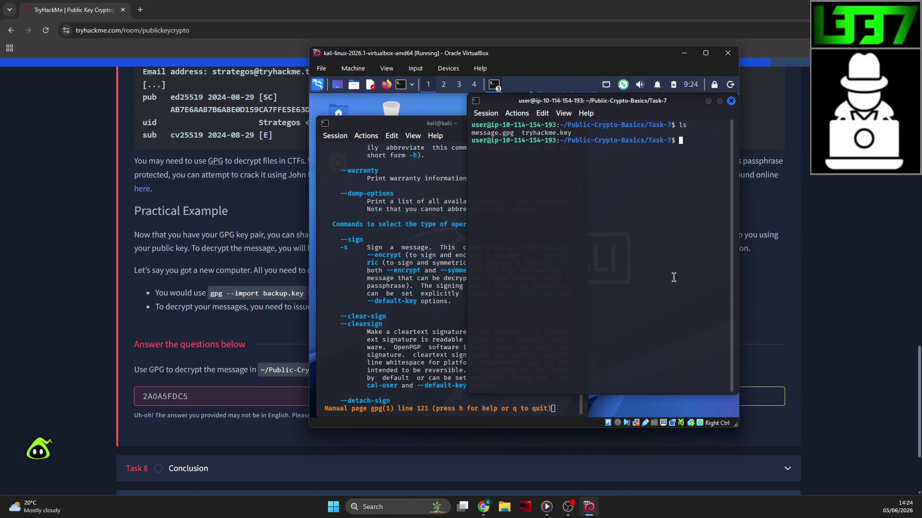
type("gpg ")
type("--inmo")
key("BackSpace")
key("BackSpace")
type("port ")
type("tryhackme.")
type("key")
key("Return")
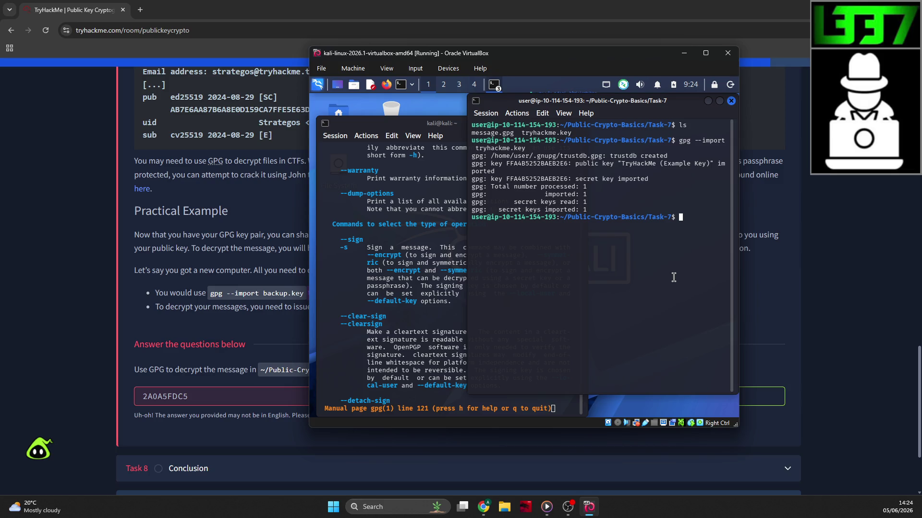
Decrypt message.gpg, fixing the misspelled file name, to reveal the secret word Pineapple.
type("gpg --decrypt")
type(" meesage.gpg")
key("Return")
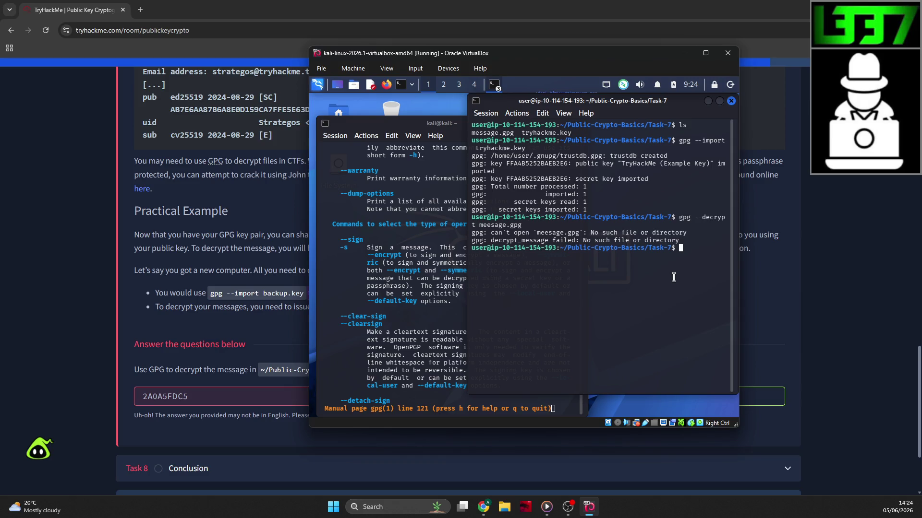
key("Up")
type("/")
key("Left")
key("Left")
key("Left")
key("BackSpace")
type("ss")
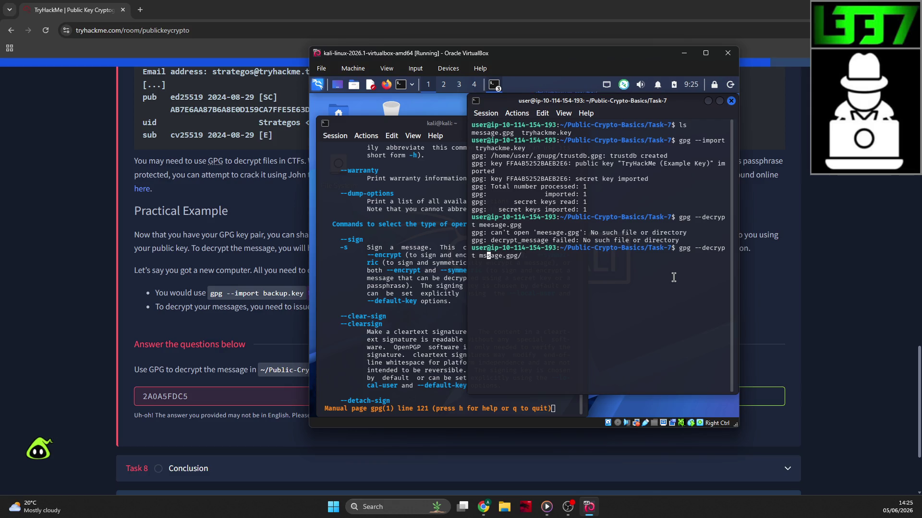
key("BackSpace")
key("Return")
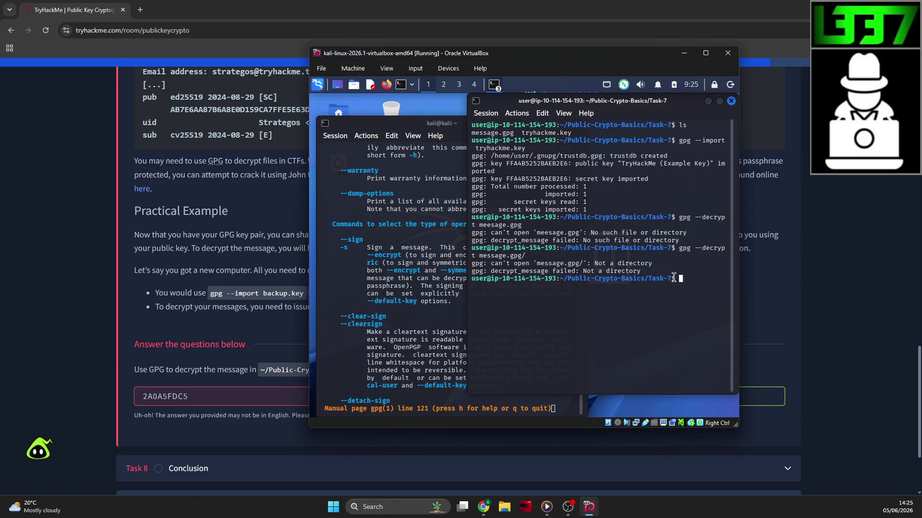
key("Up")
key("BackSpace")
key("Return")
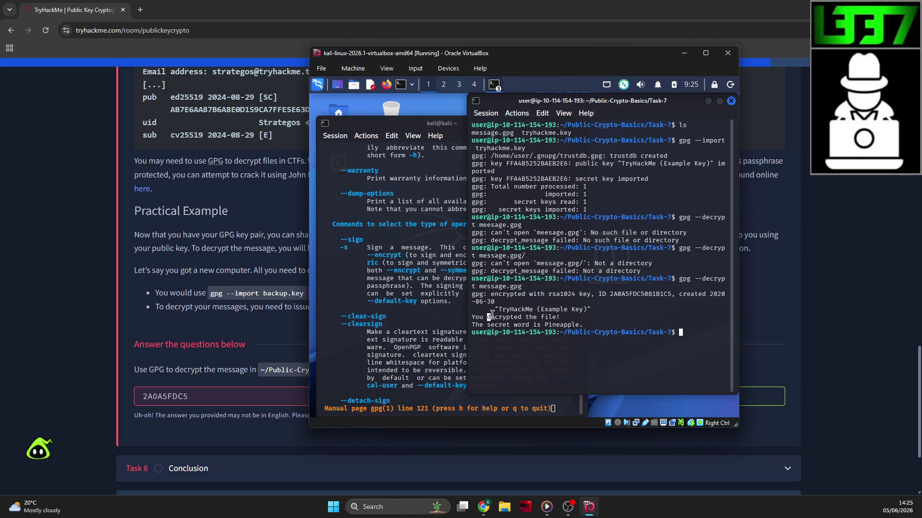
Replace the Task 7 answer with Pineapple and submit it.
left_click(224, 391)
key("ctrl+a")
type("Pineapple")
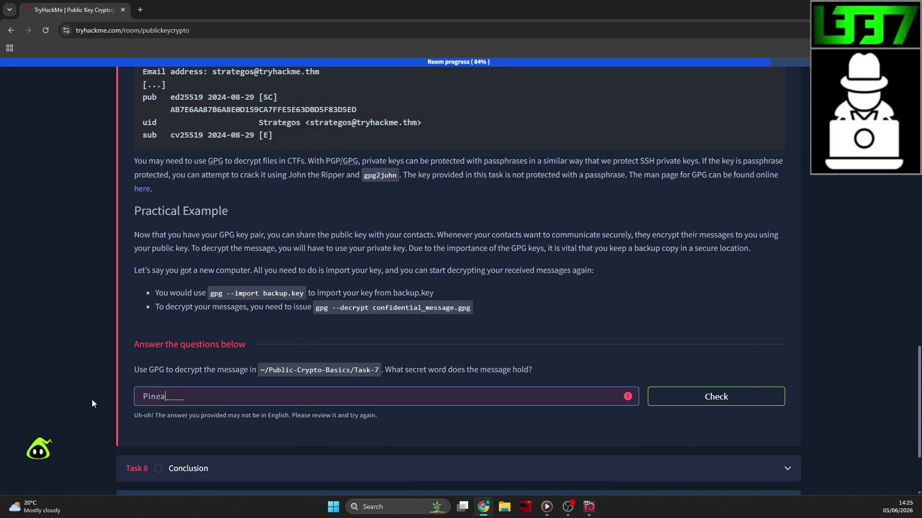
key("Return")
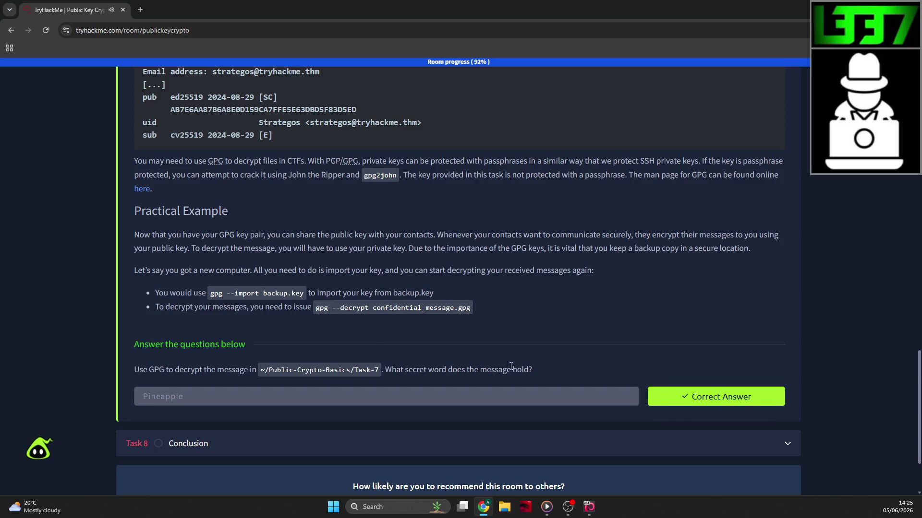
Back in Kali, highlight and then deselect the gpg encrypted-key output line.
left_click(599, 512)
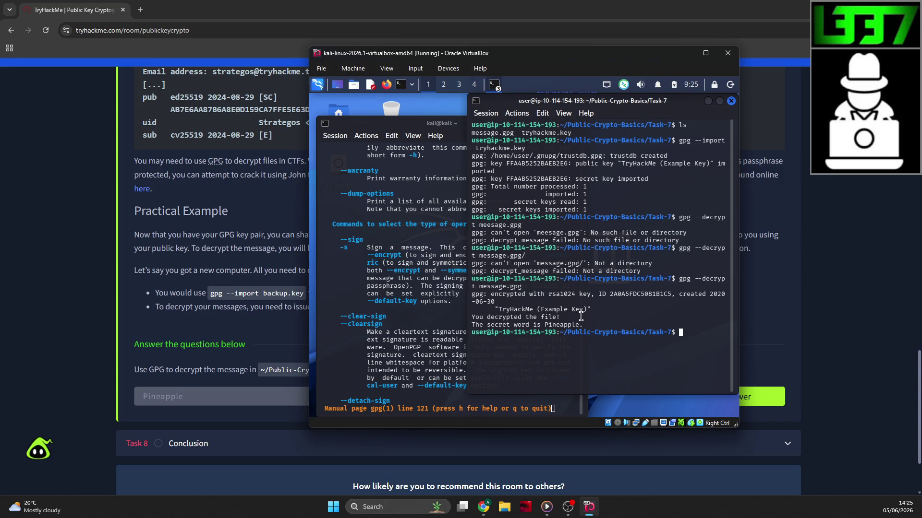
triple_click(510, 293)
left_click(509, 293)
Clear the terminal and list the files in the Task-7 folder.
type("cler")
key("BackSpace")
type("ar")
key("Return")
type("gpg --import")
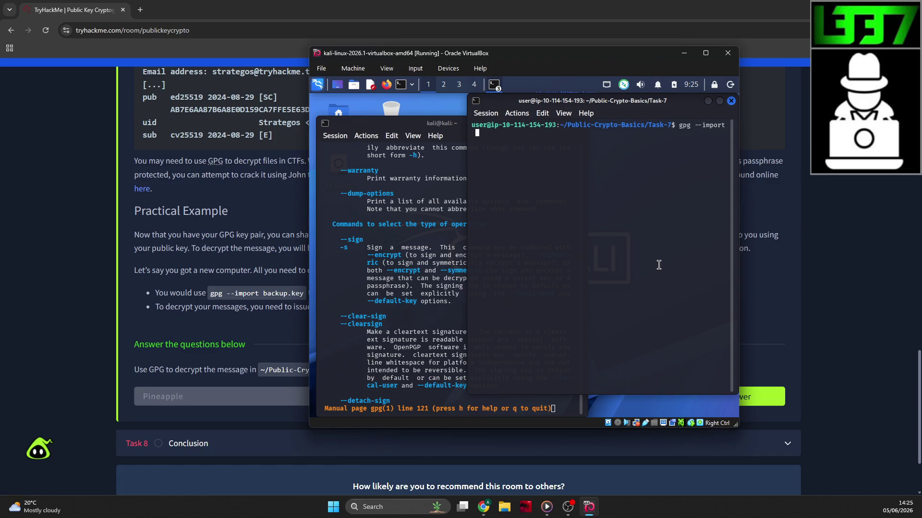
key("BackSpace")
key("BackSpace")
key("BackSpace")
type("ls")
key("Return")
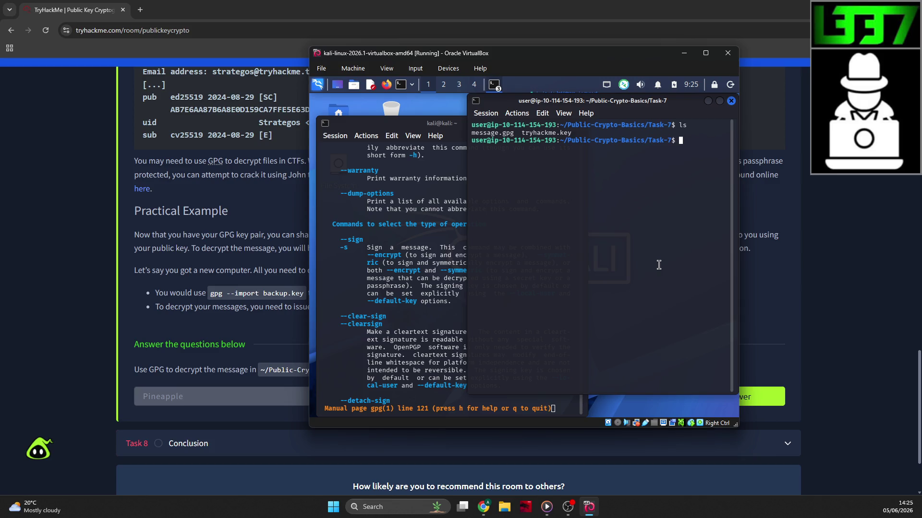
Re-import tryhackme.key and decrypt message.gpg again, showing Pineapple.
type("pg impor")
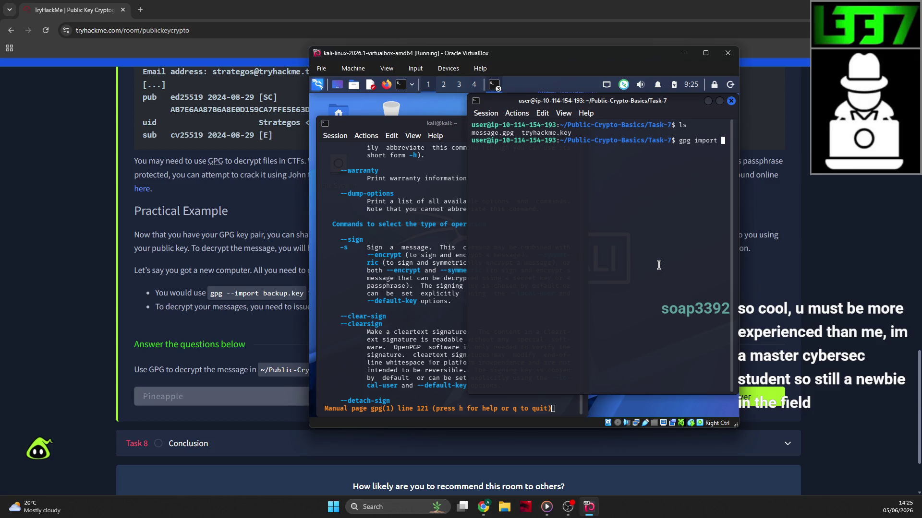
type("tryhackme.key")
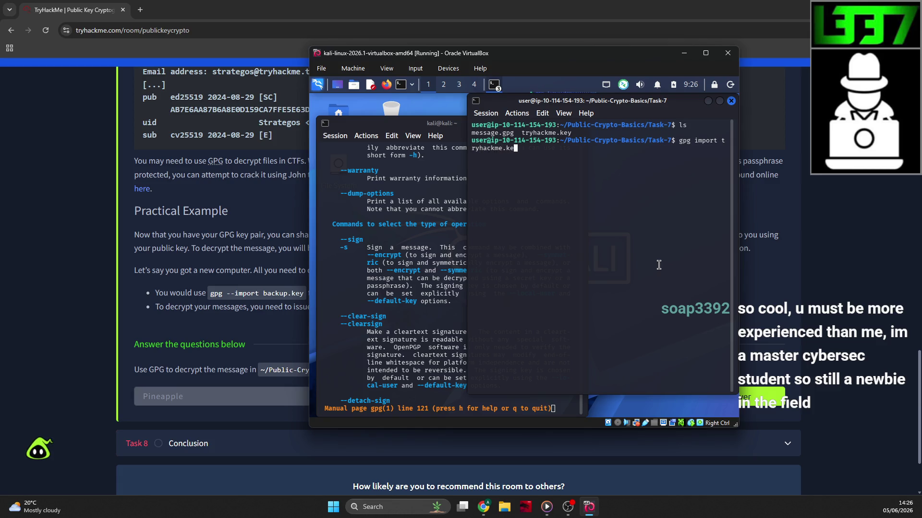
key("BackSpace")
key("BackSpace")
key("BackSpace")
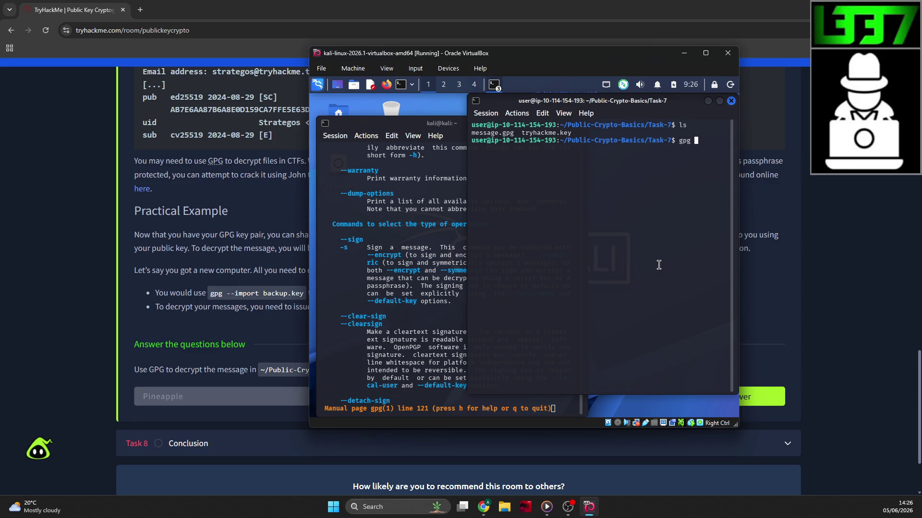
type("--import tr")
type("yhackme.key")
key("Return")
type("gpg --decrypt")
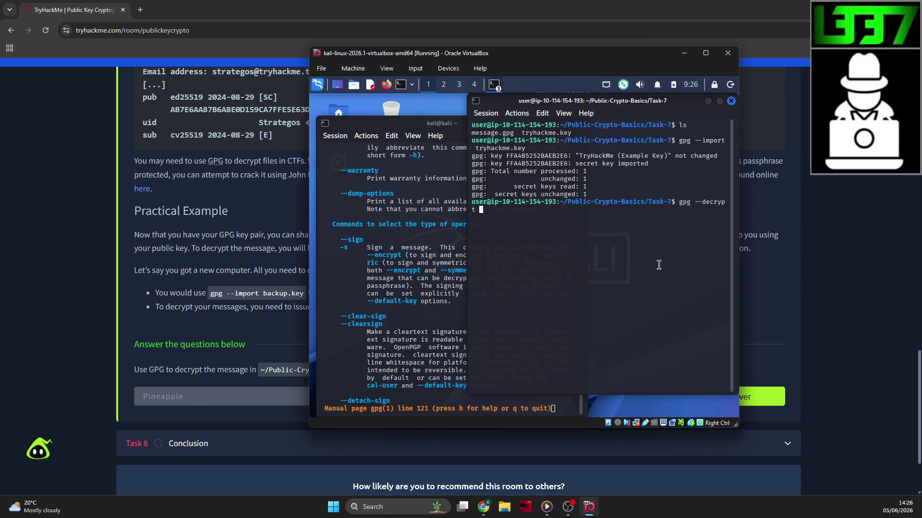
type("age.gpg")
key("Return")
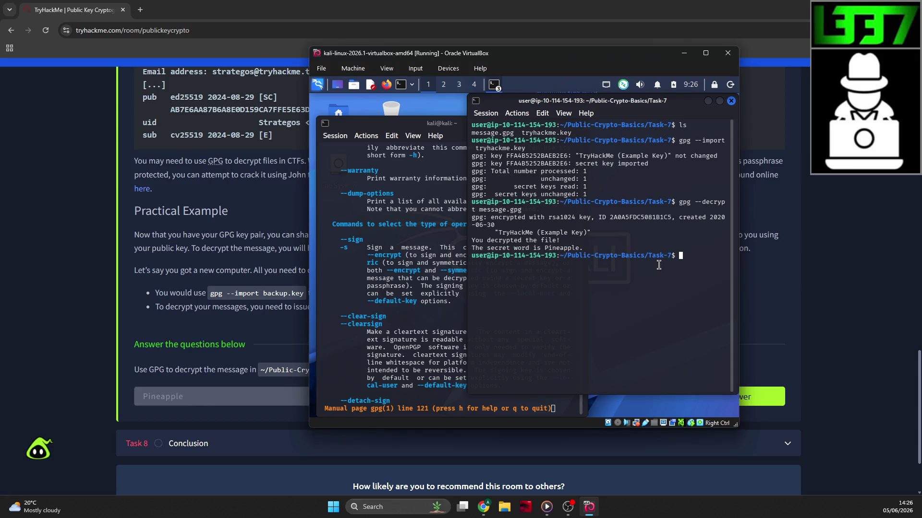
left_click(82, 283)
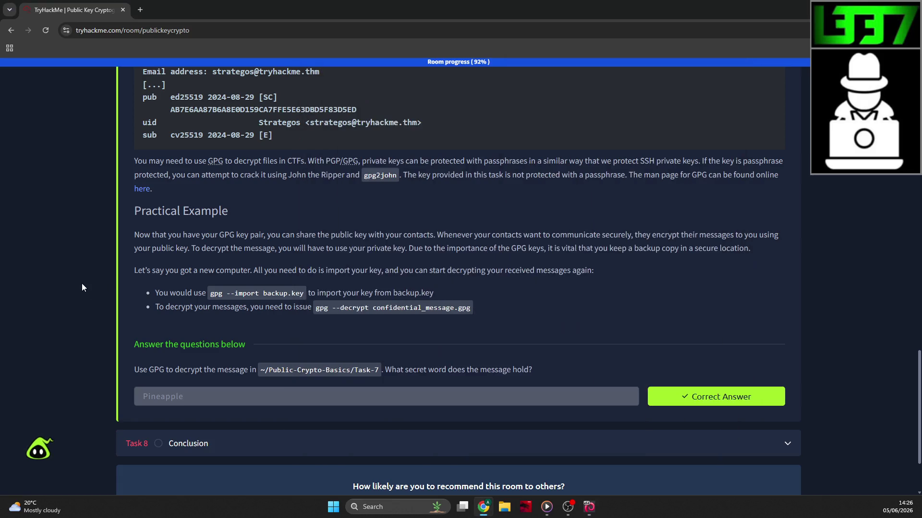
Scroll through the room's task list after a brief switch to Kali.
scroll(119, 260, "down", 1)
scroll(280, 293, "up", 1)
key("alt+Tab")
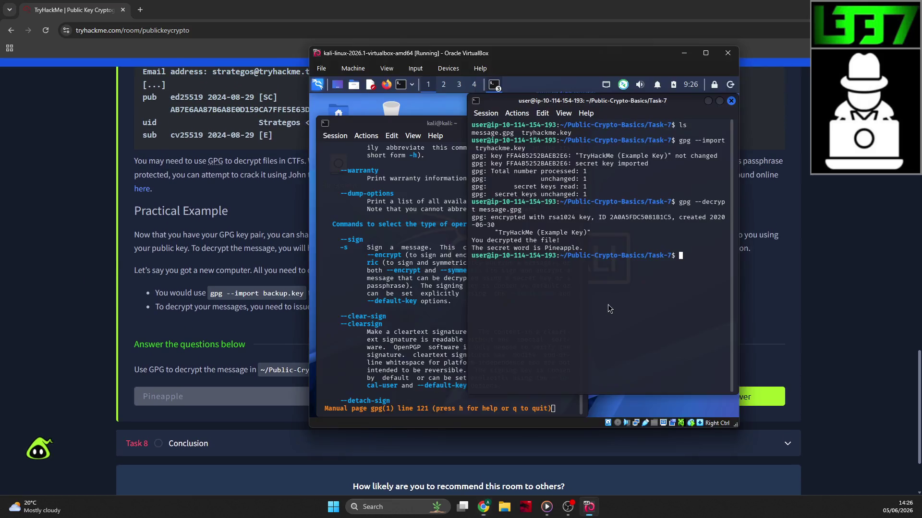
left_click(192, 233)
scroll(460, 287, "up", 15)
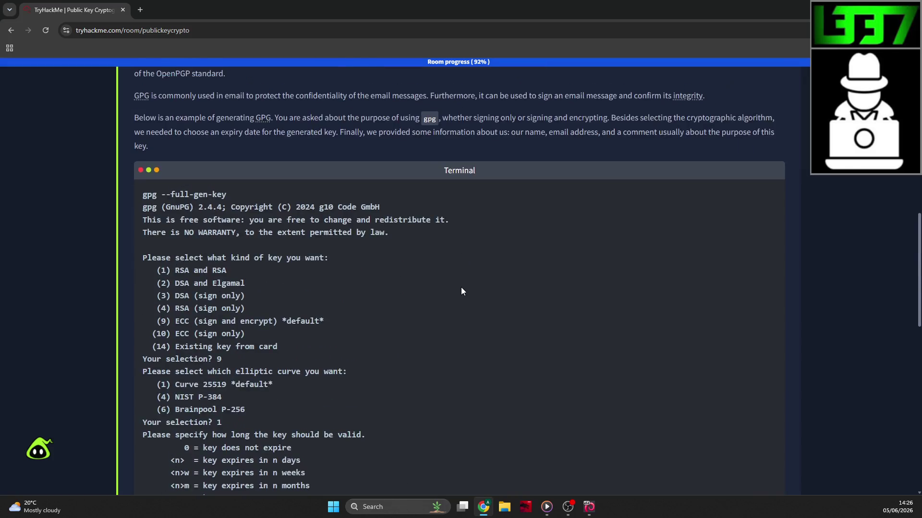
scroll(454, 293, "up", 2)
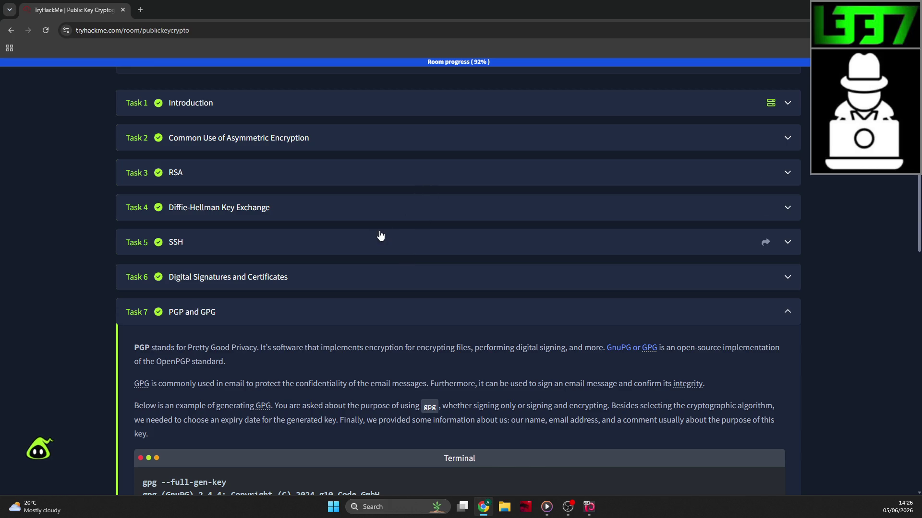
scroll(366, 250, "down", 1)
scroll(368, 236, "down", 2)
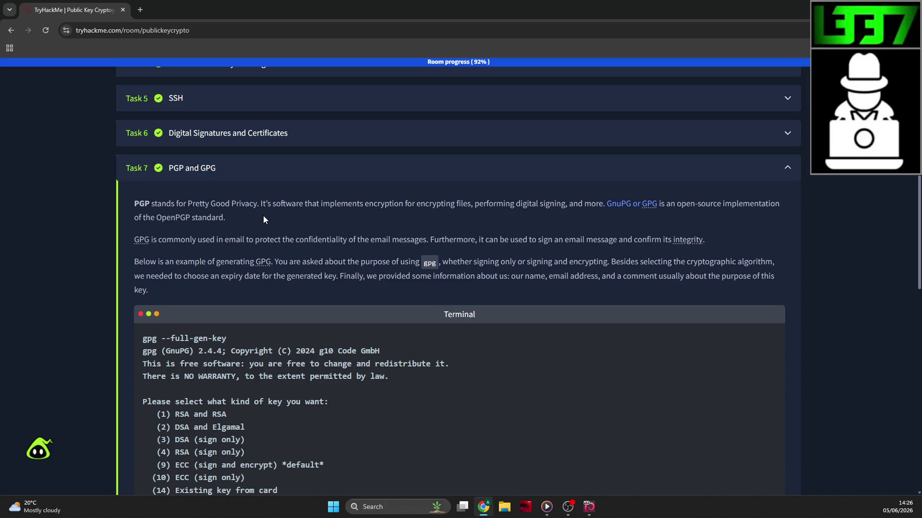
scroll(276, 215, "down", 1)
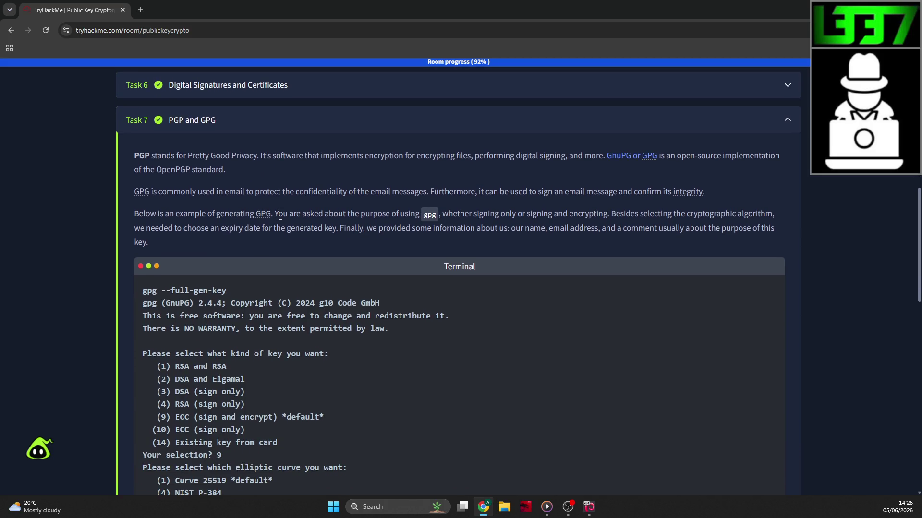
scroll(288, 216, "up", 2)
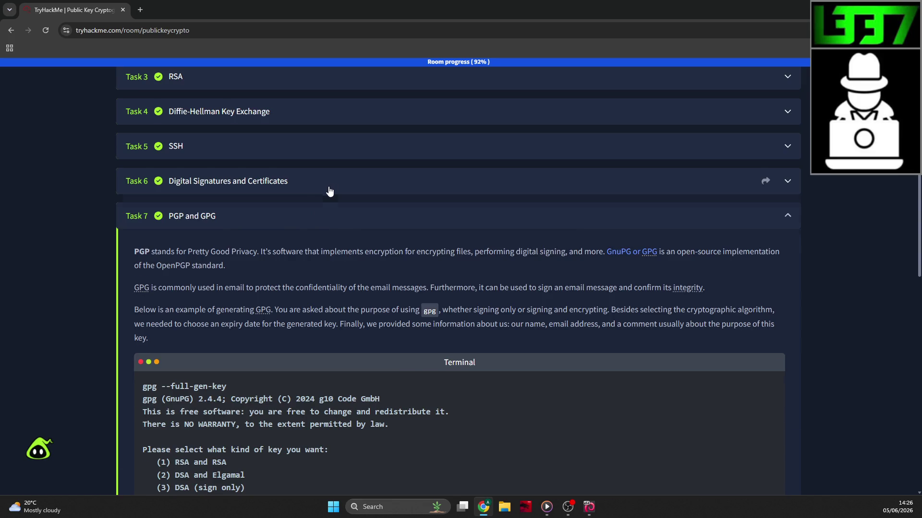
Expand and read the Digital Signatures and Certificates task, then collapse it.
left_click(331, 190)
scroll(315, 200, "down", 9)
scroll(315, 201, "down", 3)
scroll(306, 229, "down", 3)
scroll(307, 225, "up", 5)
scroll(352, 194, "up", 12)
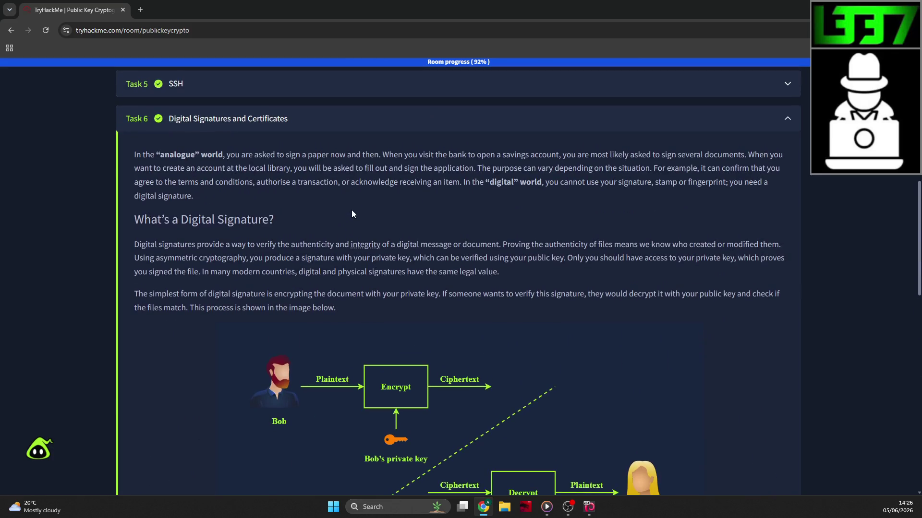
left_click(338, 260)
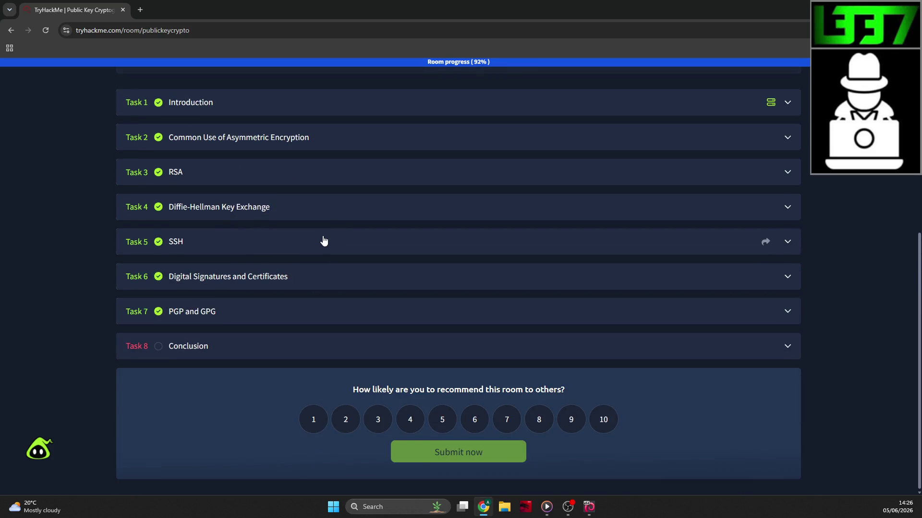
Expand the SSH task and read through it, highlighting Ed25519 in the algorithm list.
left_click(326, 239)
scroll(327, 225, "down", 2)
scroll(329, 223, "down", 3)
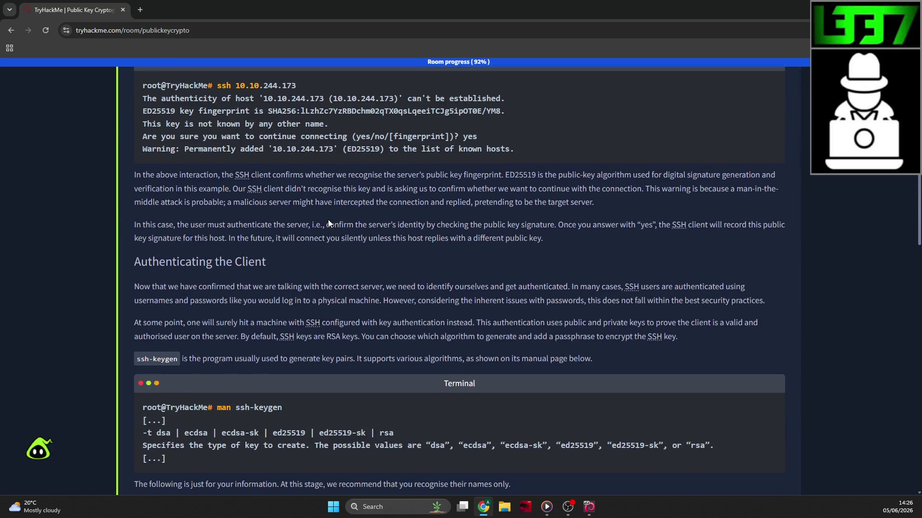
scroll(328, 220, "down", 5)
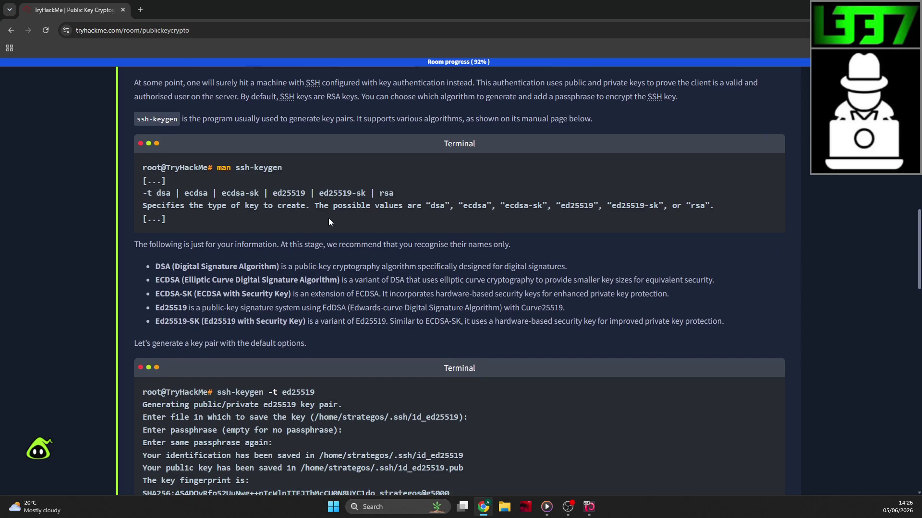
scroll(329, 218, "down", 2)
double_click(182, 211)
left_click(182, 210)
scroll(236, 205, "down", 3)
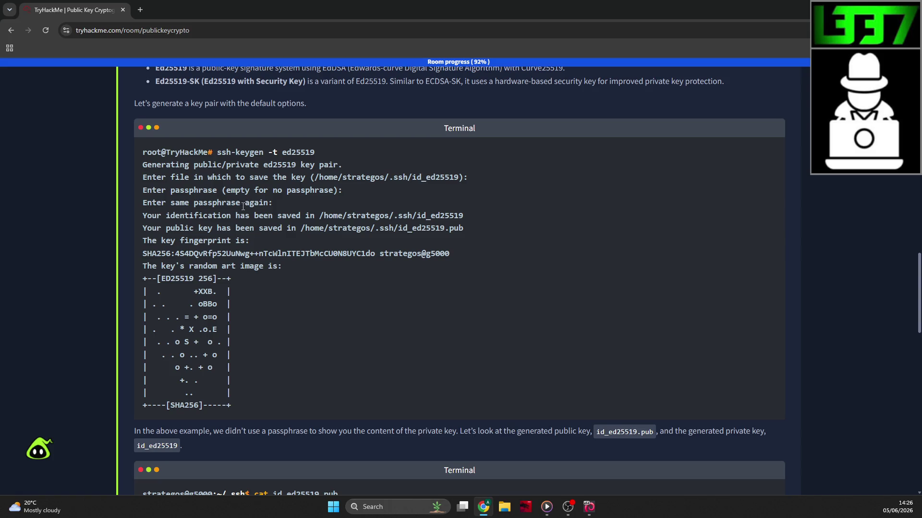
scroll(322, 220, "up", 4)
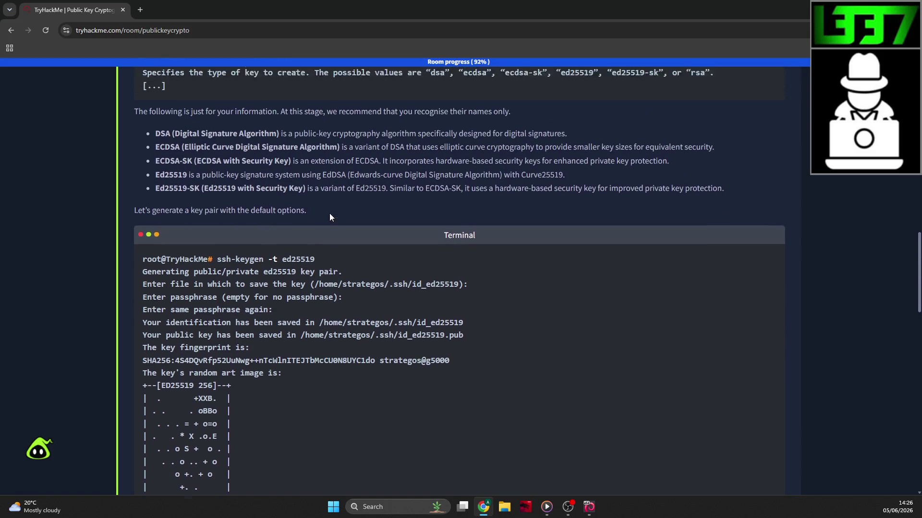
Return to the room page from Kali, expand the Conclusion task and submit it.
key("alt+Tab")
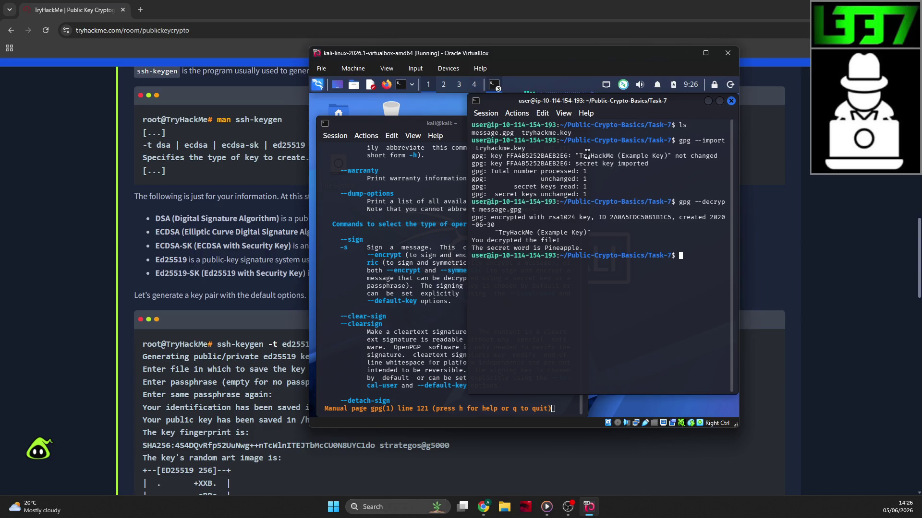
left_click(22, 243)
scroll(72, 243, "up", 2)
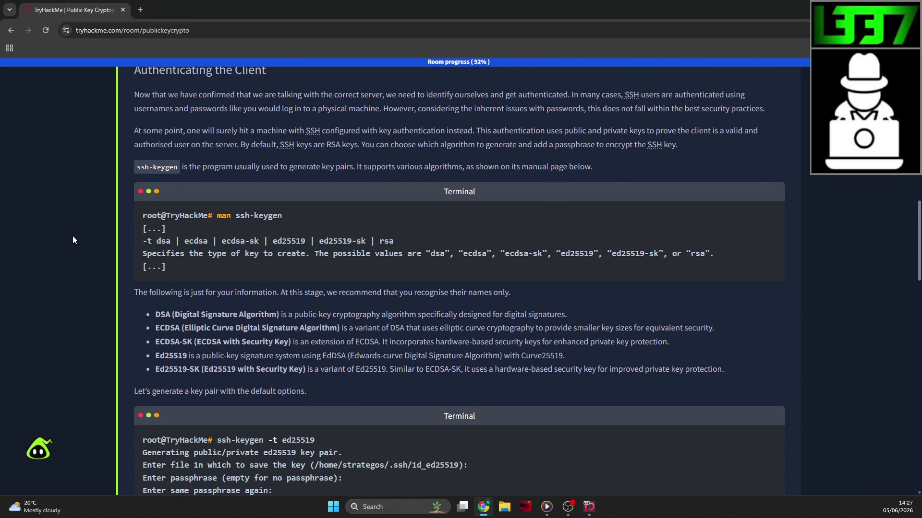
key("alt+Tab")
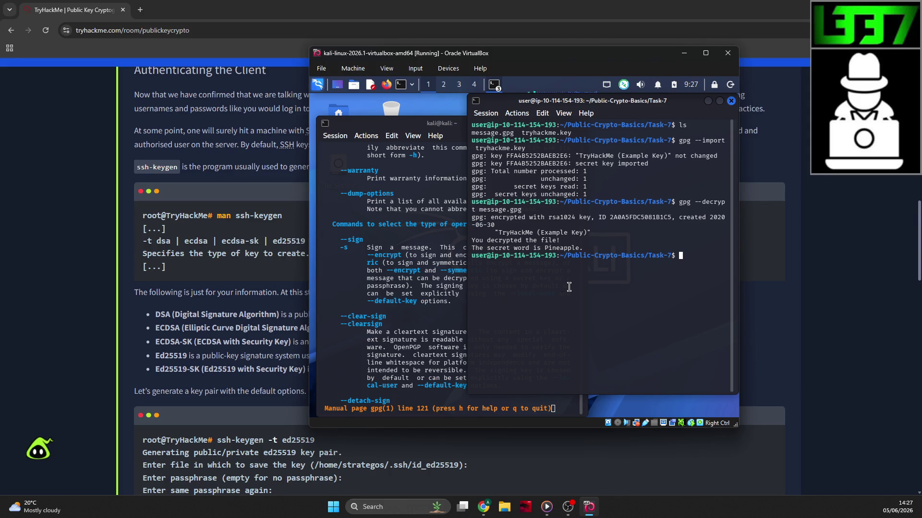
left_click(208, 220)
scroll(207, 221, "down", 1)
scroll(208, 221, "down", 15)
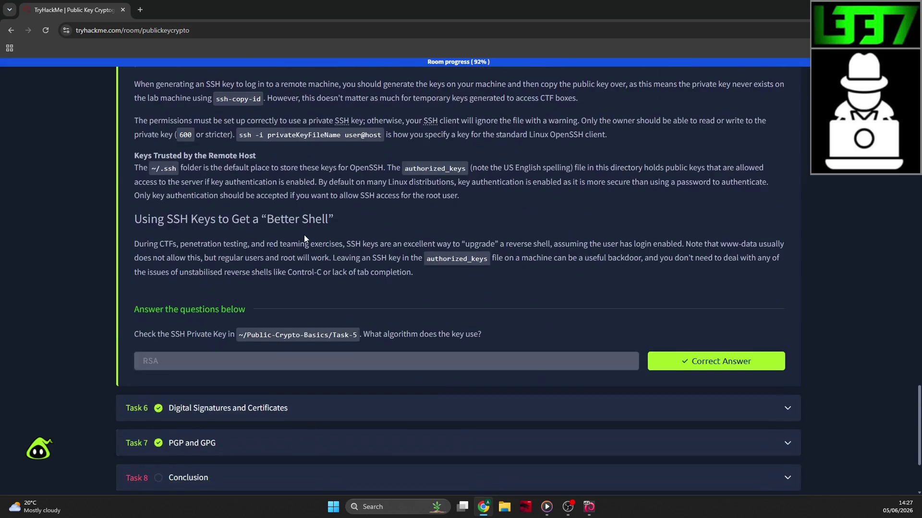
left_click(376, 354)
scroll(368, 279, "down", 2)
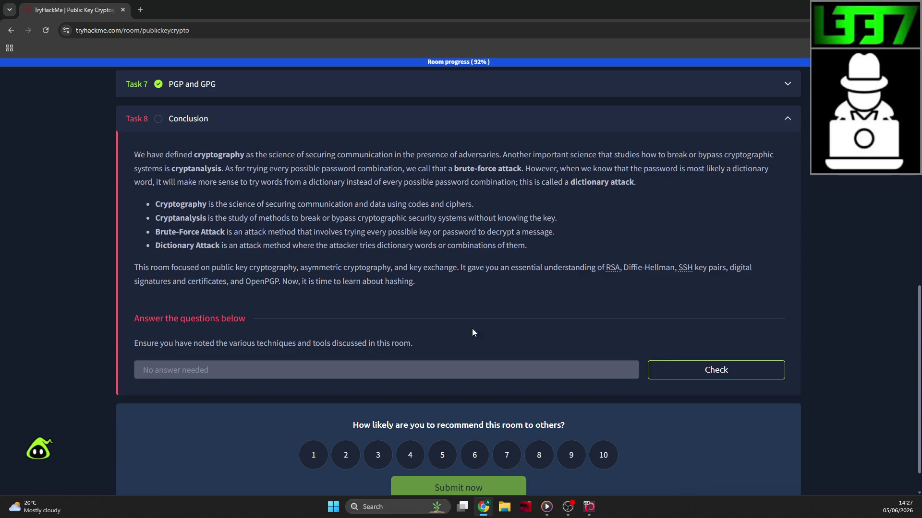
left_click(651, 368)
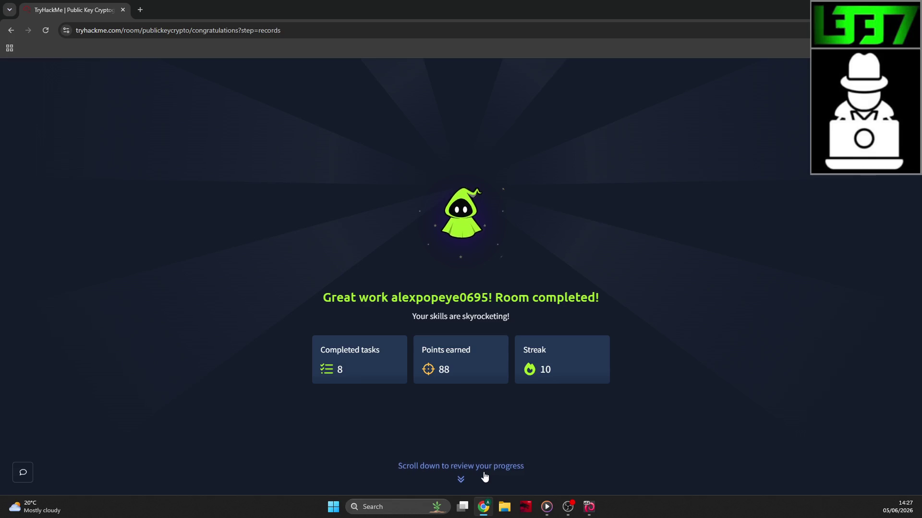
Scroll past the congratulations screens and start the Hashing Basics room.
scroll(483, 477, "down", 2)
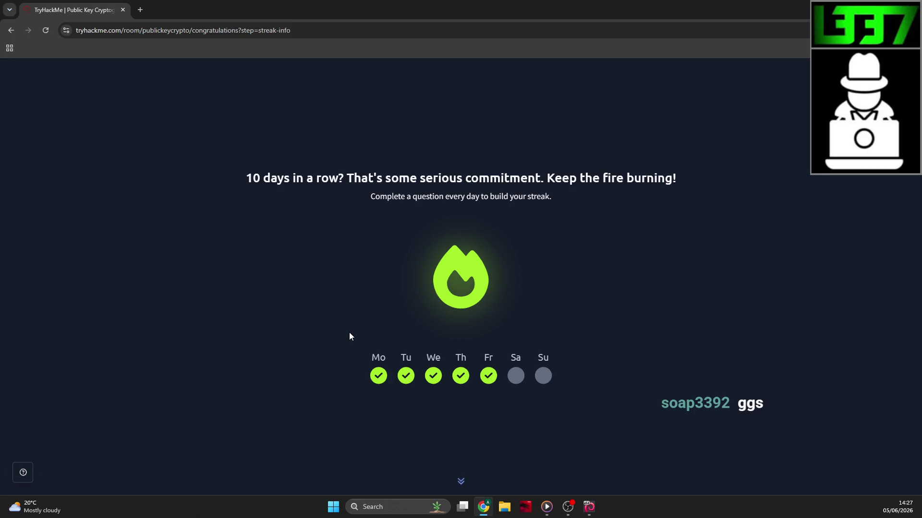
scroll(563, 380, "down", 2)
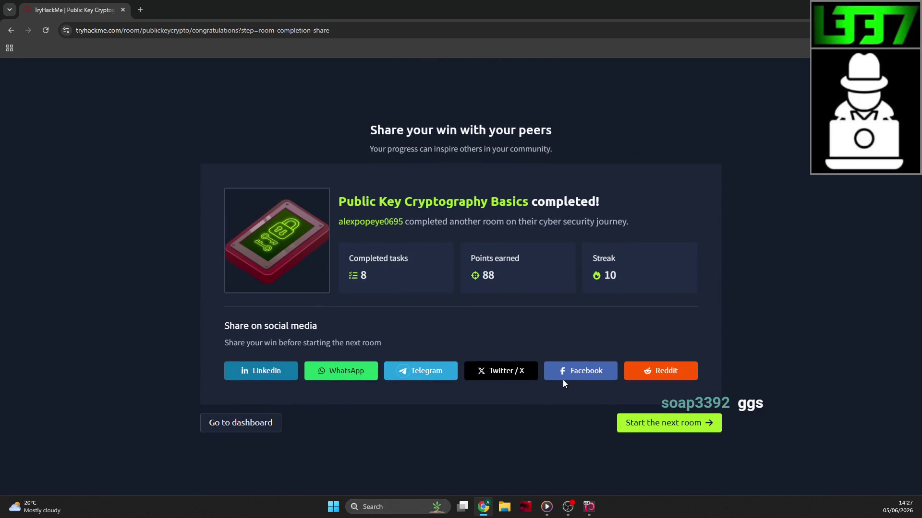
left_click(663, 433)
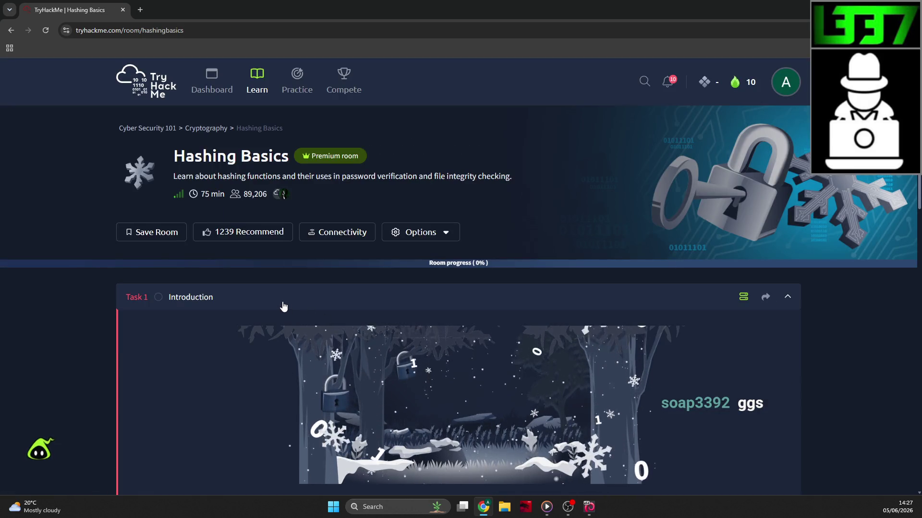
Read through the Hashing Basics Task 1 introduction, then bring the Kali VirtualBox window forward.
scroll(284, 307, "down", 2)
scroll(283, 301, "down", 2)
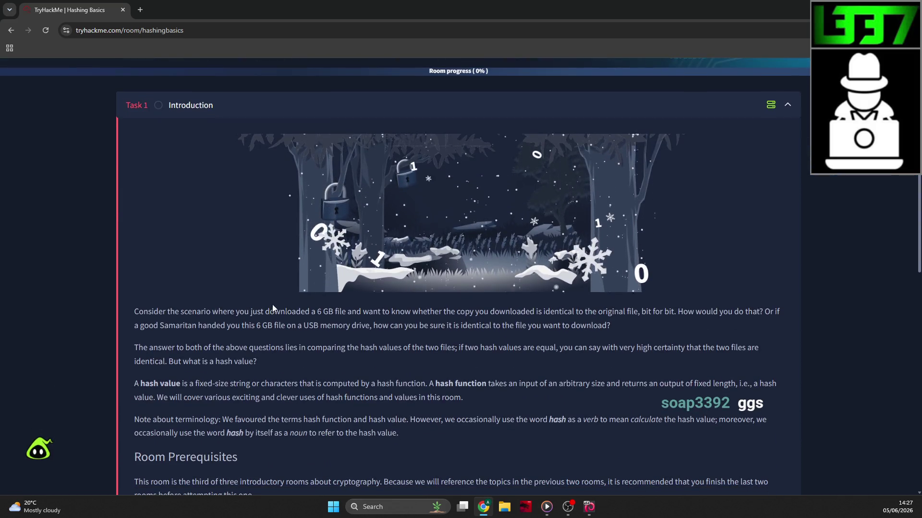
key("alt+Tab")
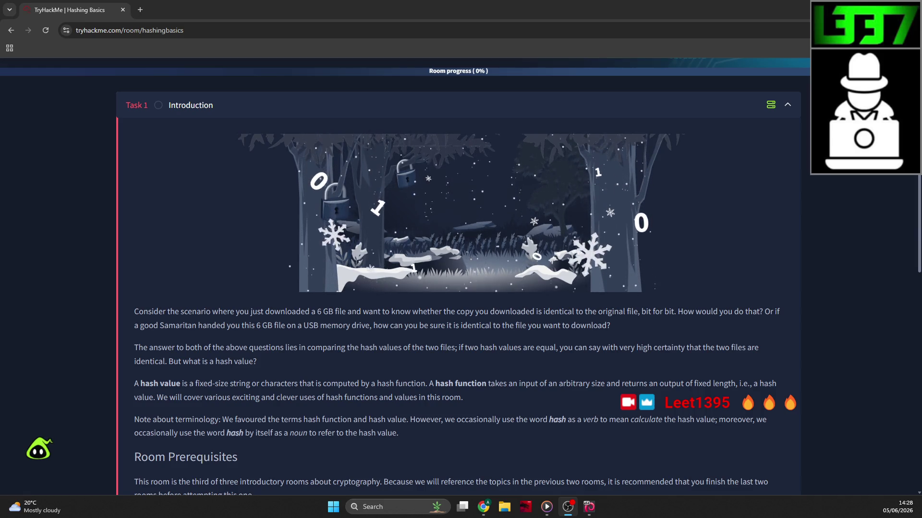
scroll(145, 390, "down", 2)
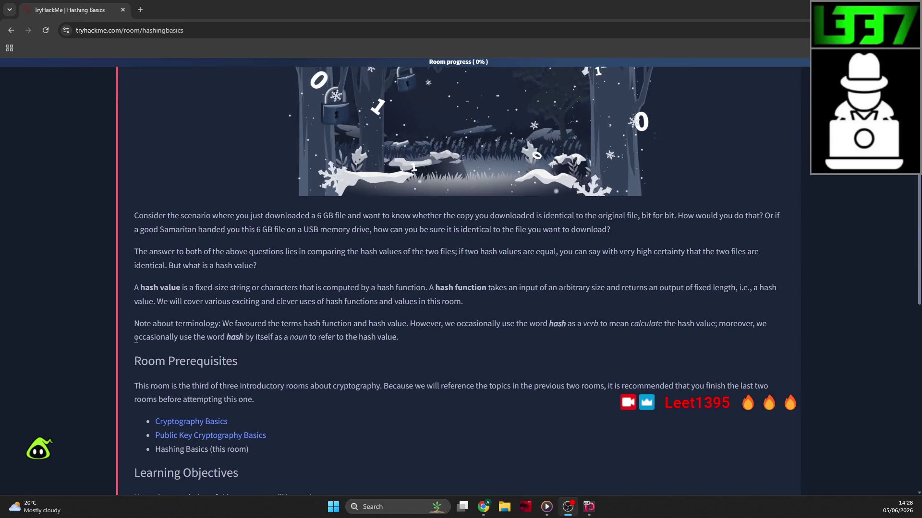
left_click(589, 507)
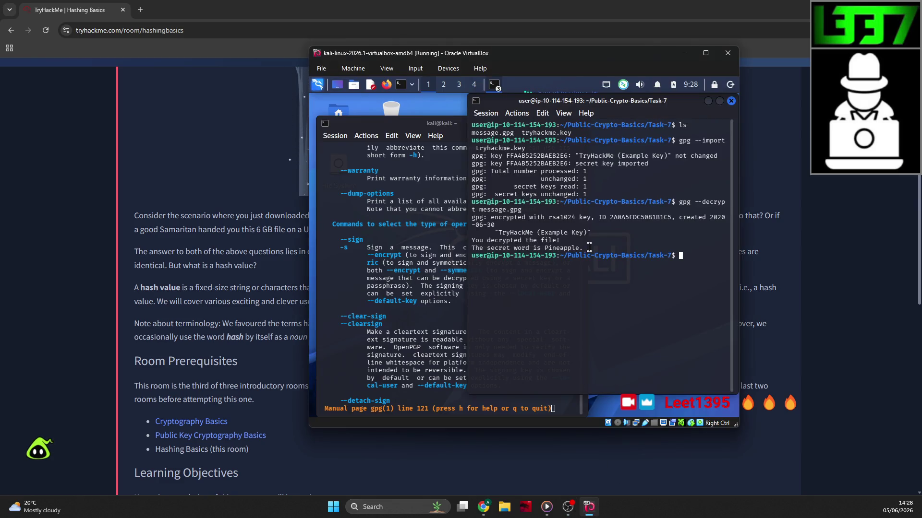
Clear the Task-7 terminal, minimize the gpg manual terminal, and return to the Hashing Basics page.
type("lear")
key("Return")
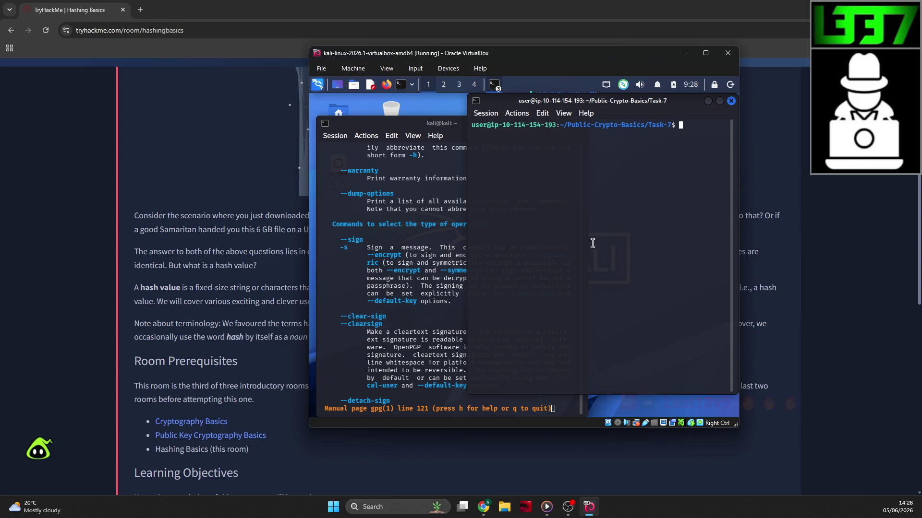
left_click(458, 211)
left_click(557, 124)
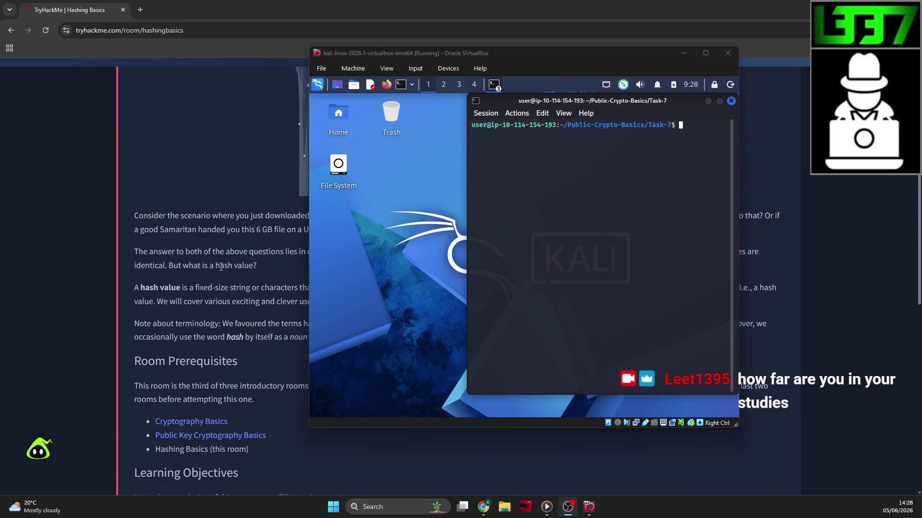
left_click(208, 144)
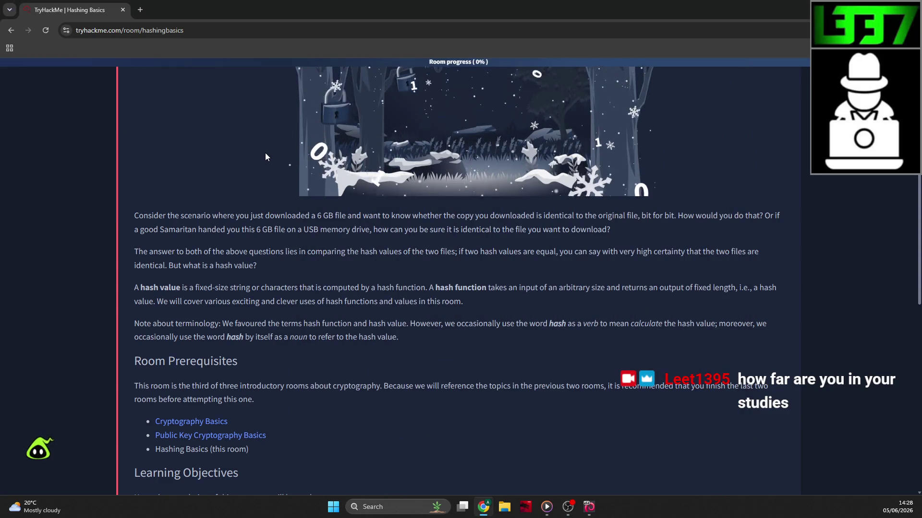
Look over Task 1 of Hashing Basics and start the lab machine.
scroll(360, 217, "up", 5)
scroll(350, 219, "down", 5)
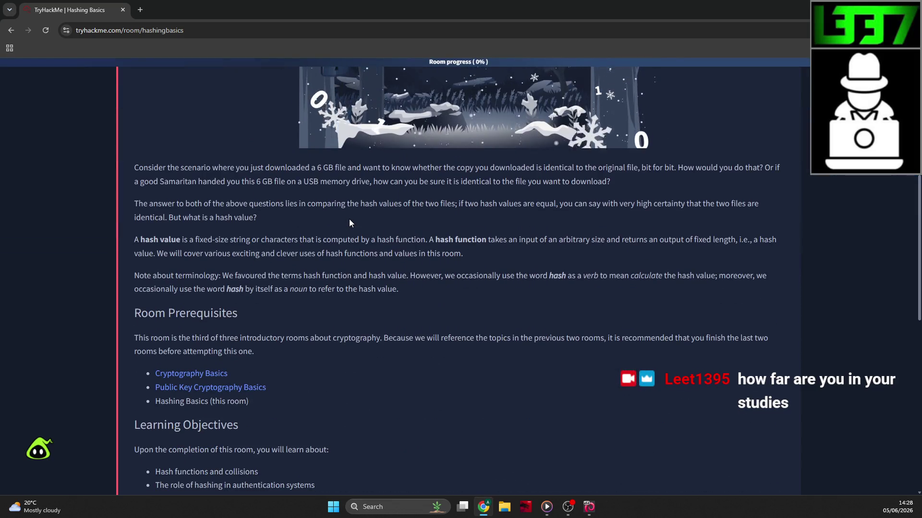
scroll(349, 219, "down", 5)
scroll(349, 219, "down", 3)
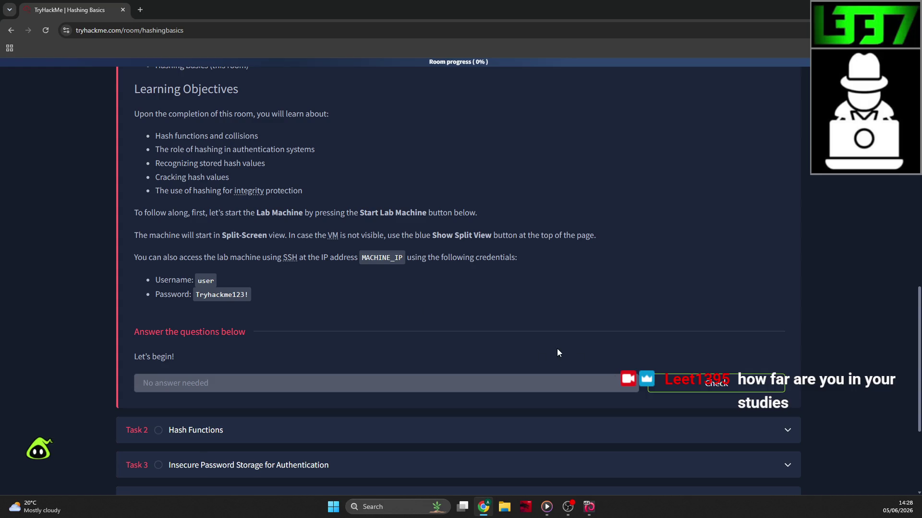
scroll(560, 353, "up", 10)
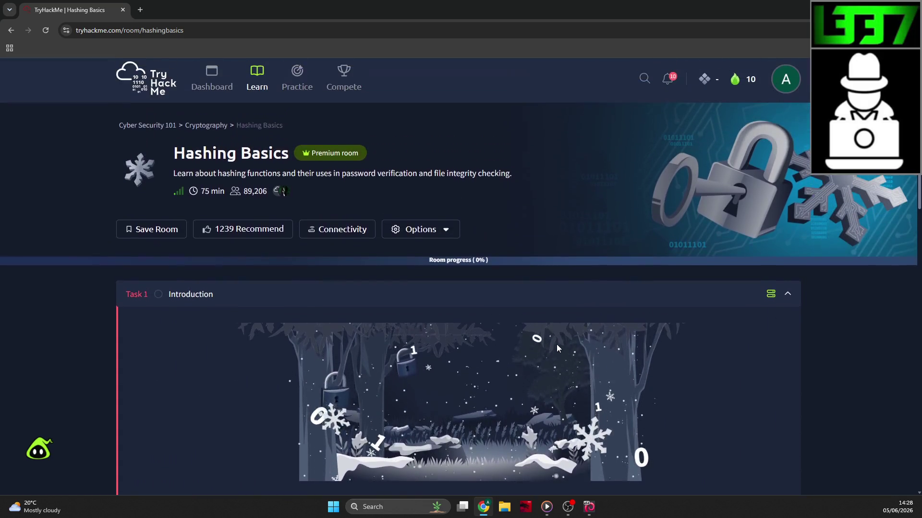
left_click(765, 290)
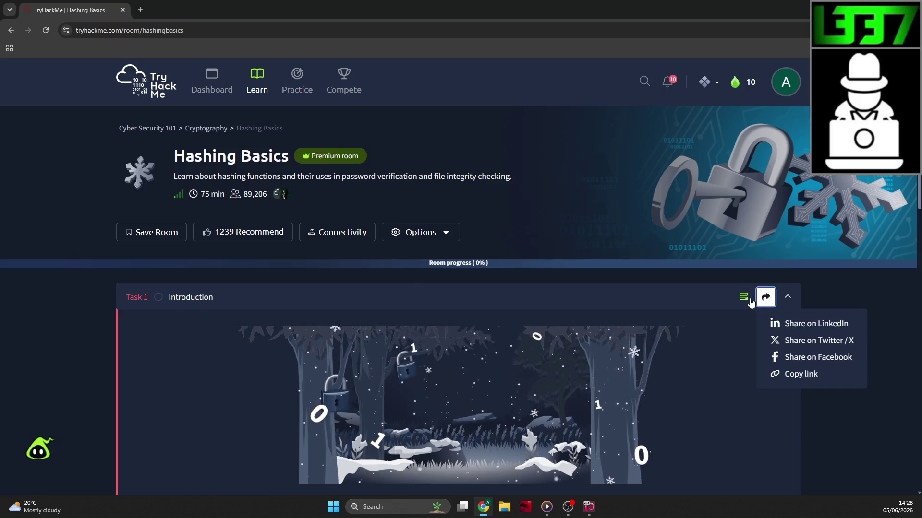
left_click(748, 301)
left_click(748, 230)
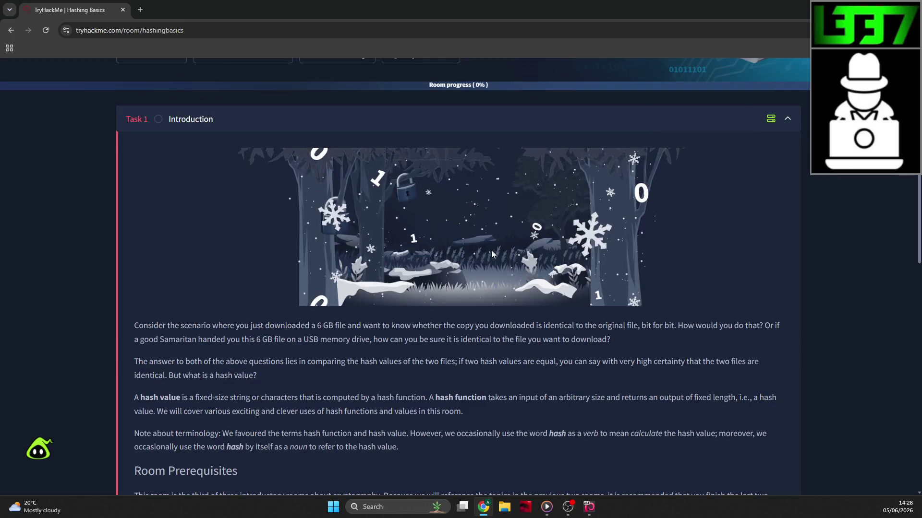
scroll(472, 254, "down", 10)
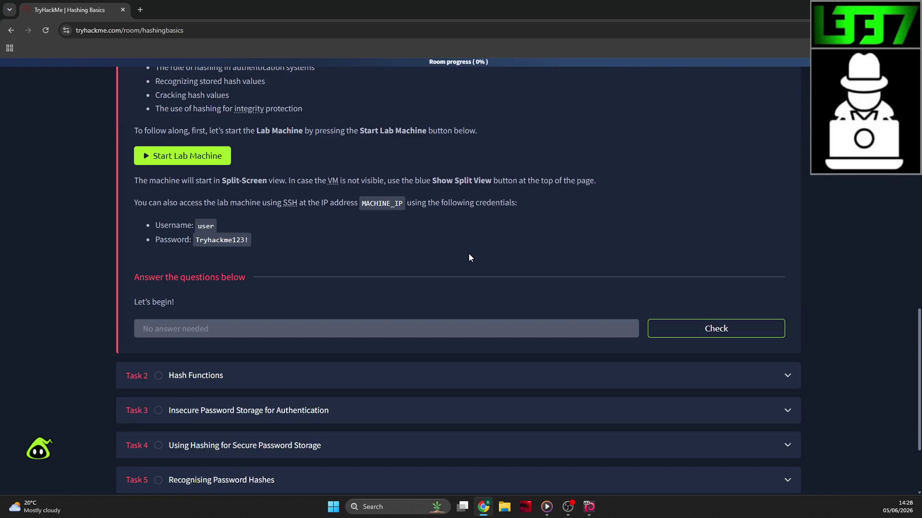
scroll(463, 255, "up", 2)
left_click(184, 252)
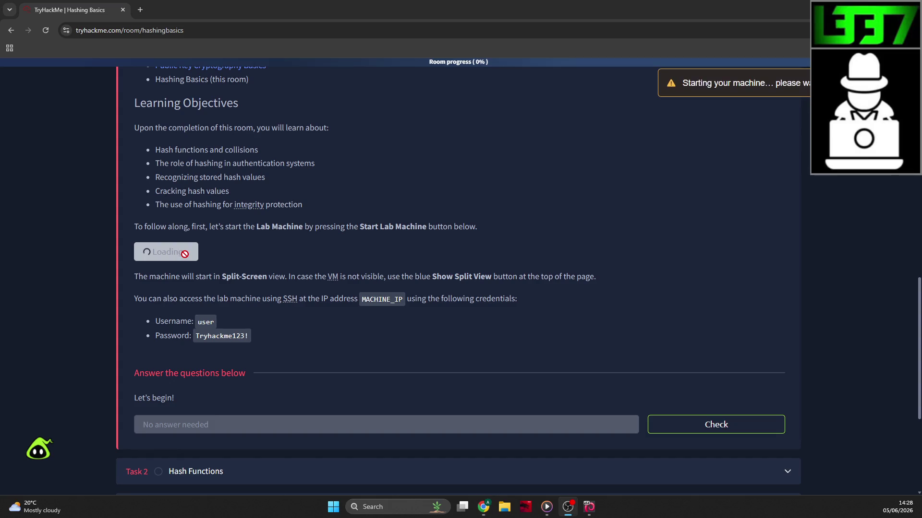
End the old SSH session with logout, clear the Kali terminal, and check the room page.
left_click(589, 507)
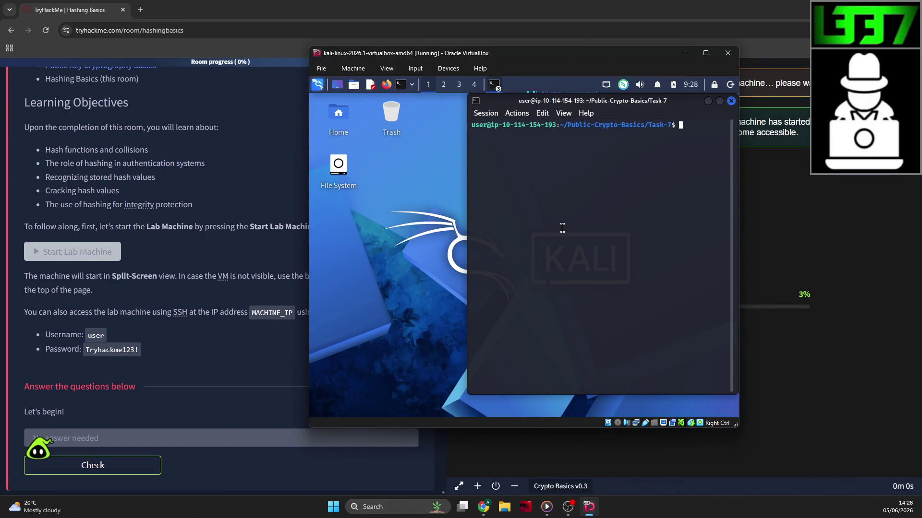
type("t")
key("Return")
type("clear")
key("Return")
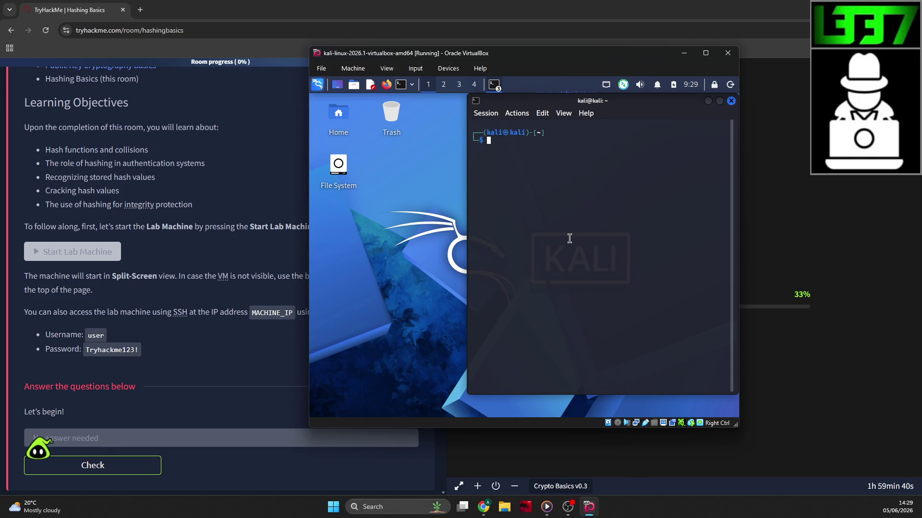
left_click(220, 239)
scroll(221, 238, "up", 13)
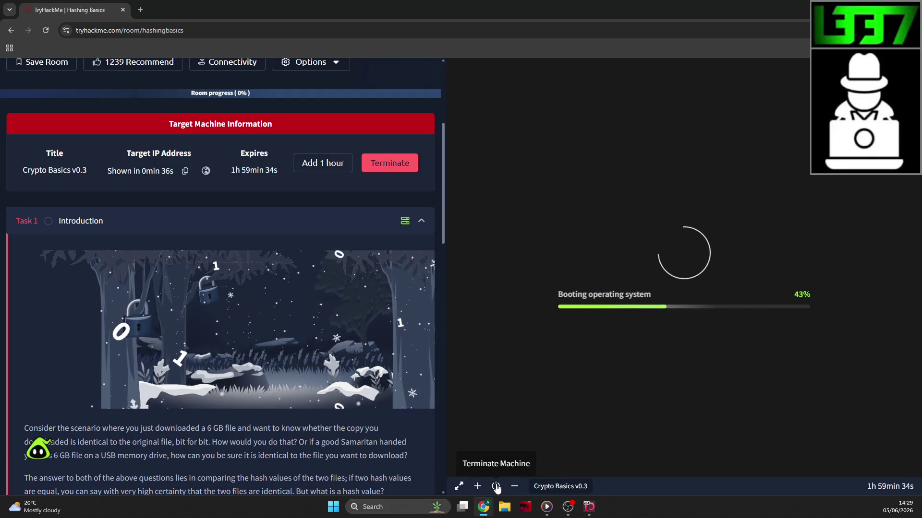
key("alt+Tab")
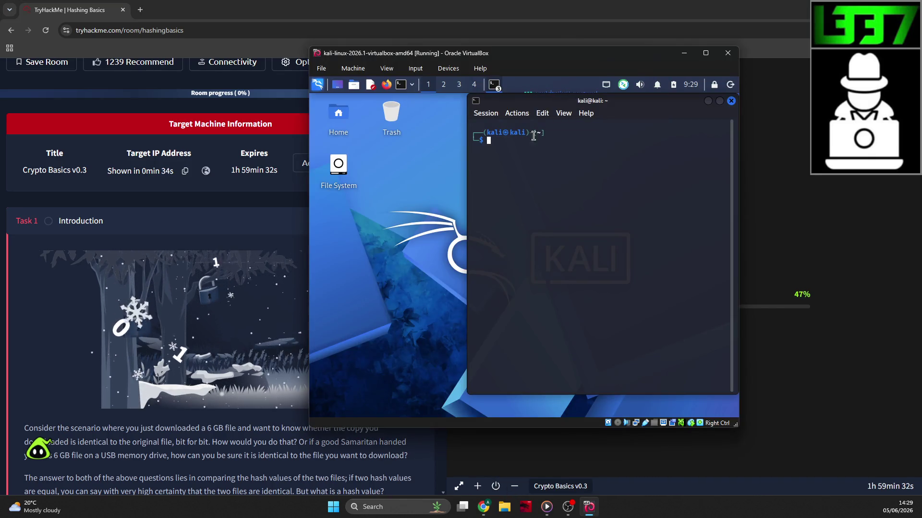
Close the old OpenVPN log terminal and the gpg manual-page terminal.
left_click(494, 85)
left_click(514, 99)
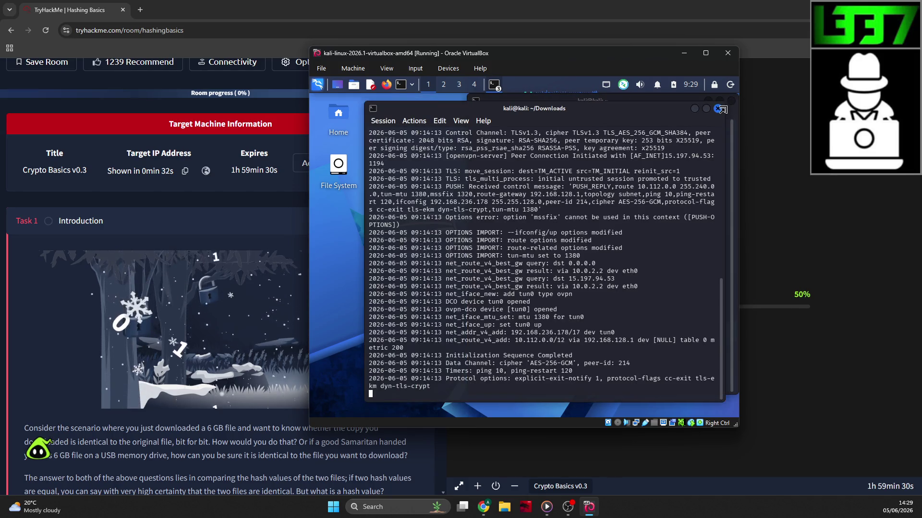
left_click(718, 109)
left_click(488, 87)
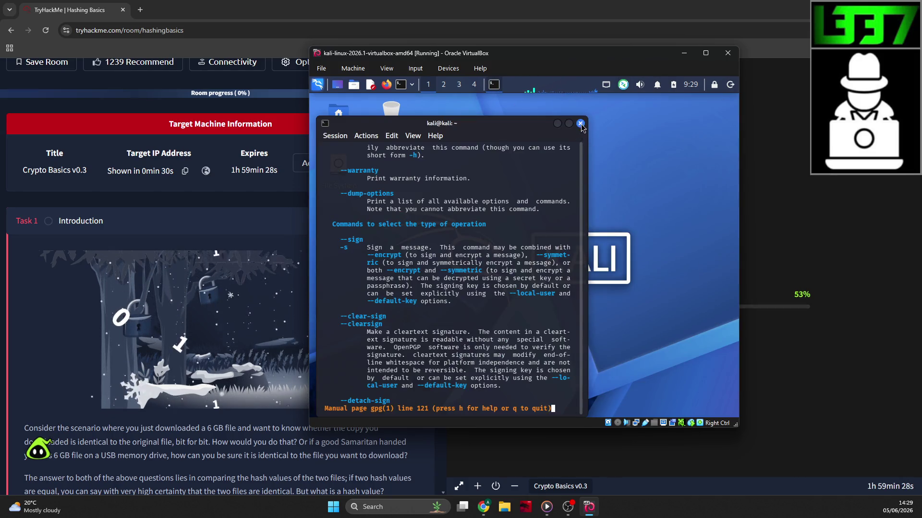
left_click(581, 124)
In a new terminal, cd into Downloads and run sudo openvpn with the eu .ovpn config, entering the sudo password.
key("ctrl+alt+t")
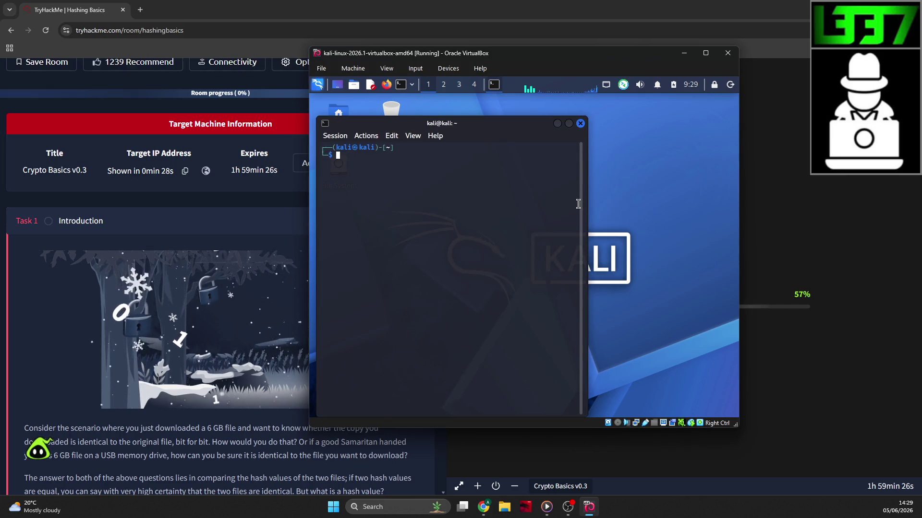
key("Return")
key("Tab")
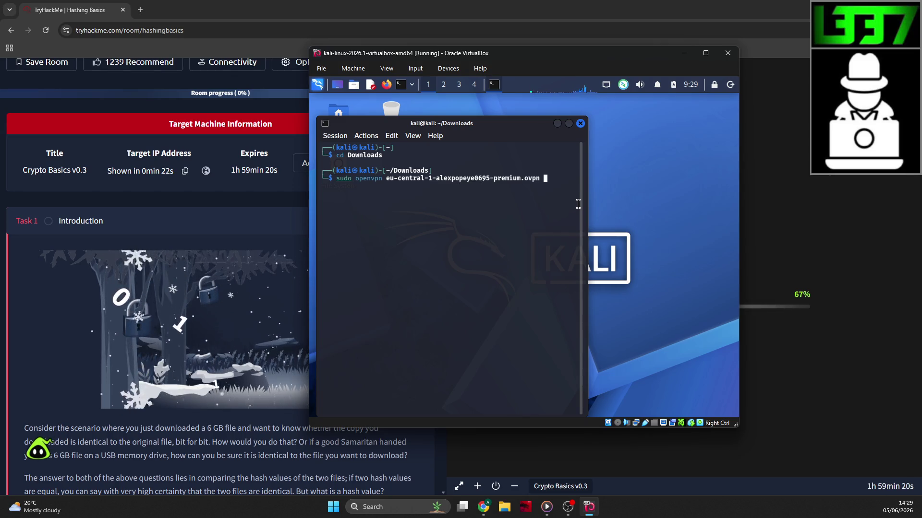
key("Return")
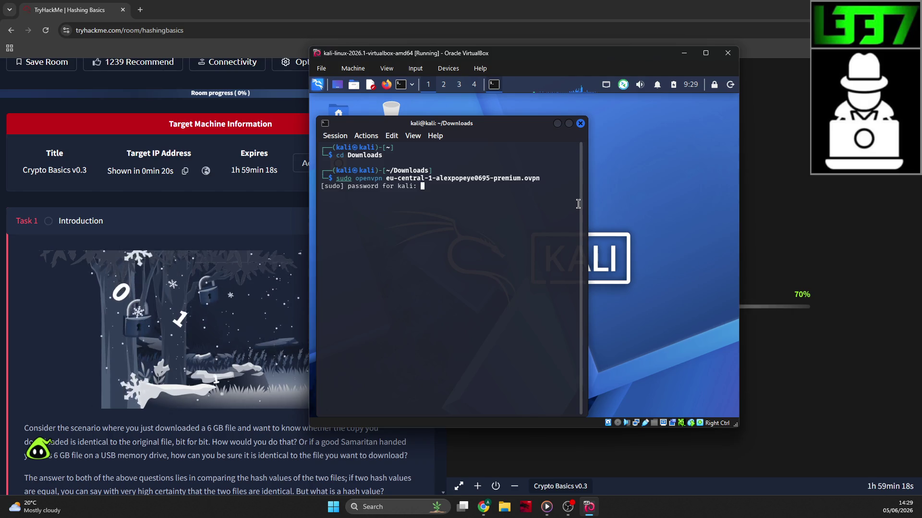
key("Return")
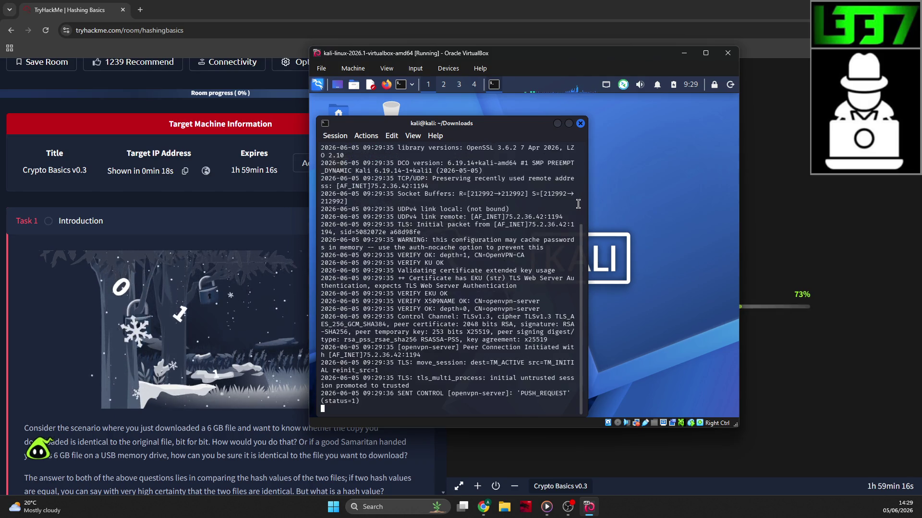
Minimize the OpenVPN terminal, open Firefox in Kali, and close the leftover tabs.
left_click(558, 123)
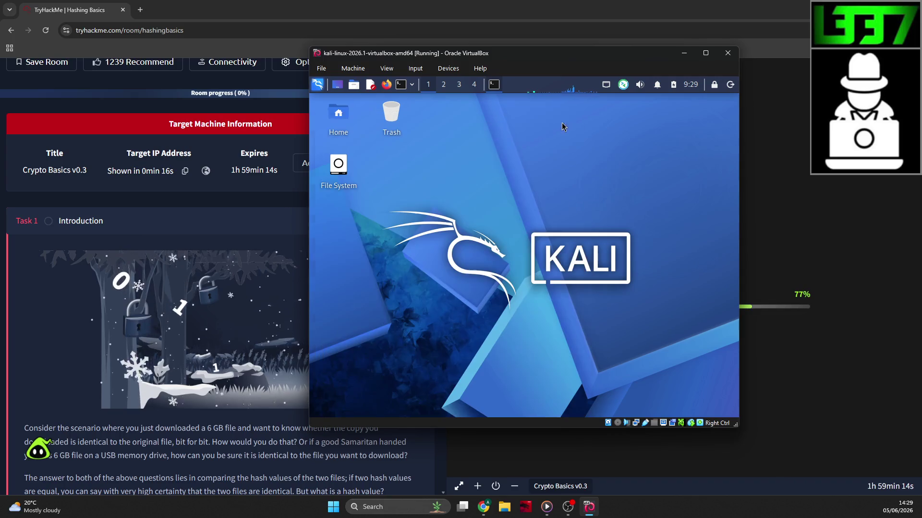
left_click(402, 85)
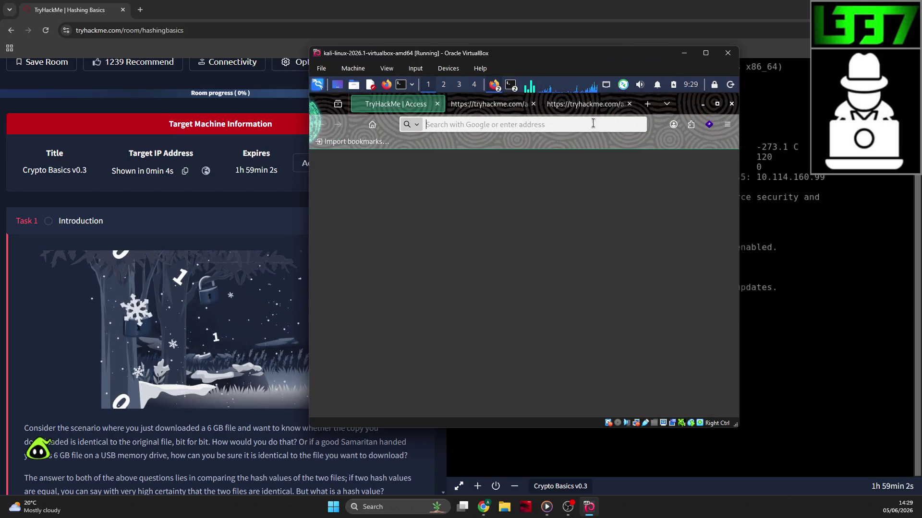
left_click(438, 104)
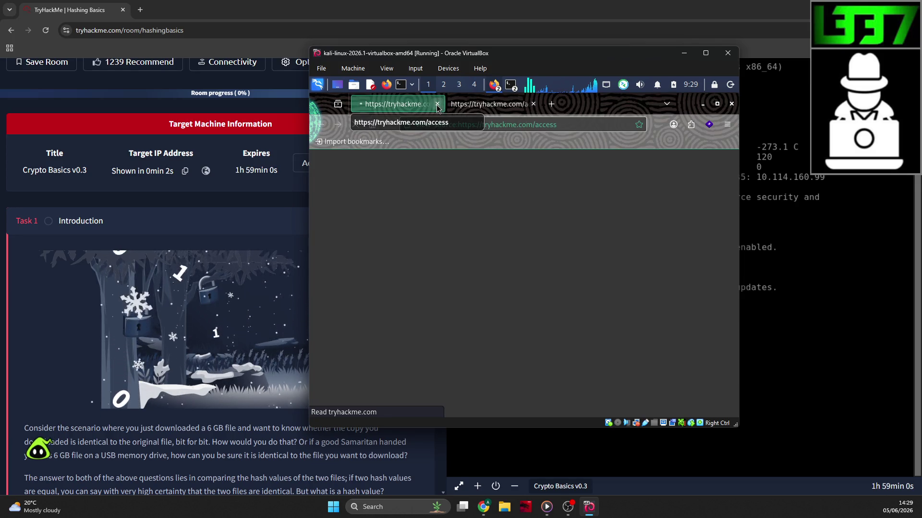
left_click(532, 104)
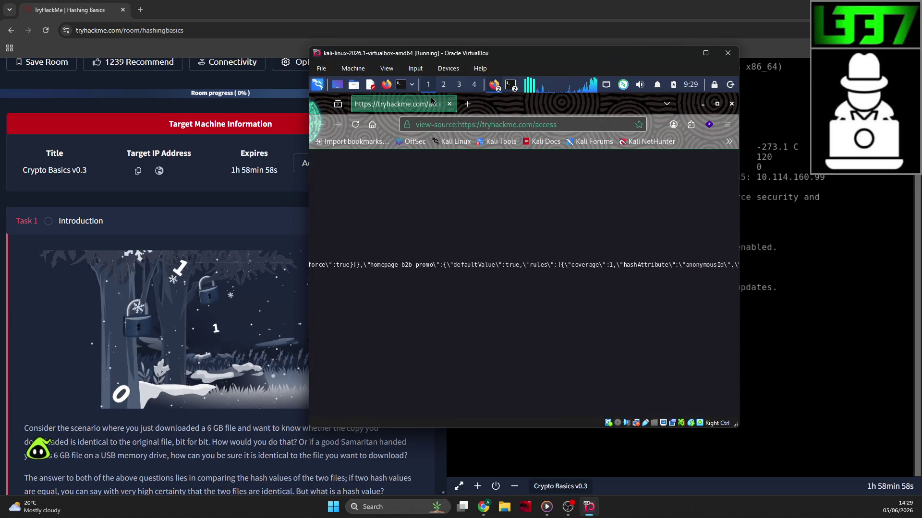
left_click(437, 104)
Visit tryhackme.com/access to confirm the VPN shows Connected via Europe (Frankfurt), then close Firefox.
left_click(513, 125)
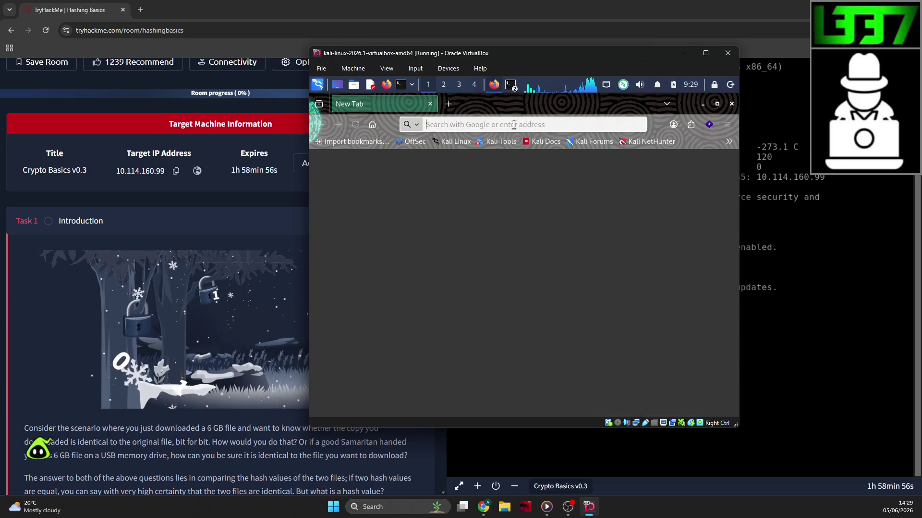
type("access")
left_click(510, 184)
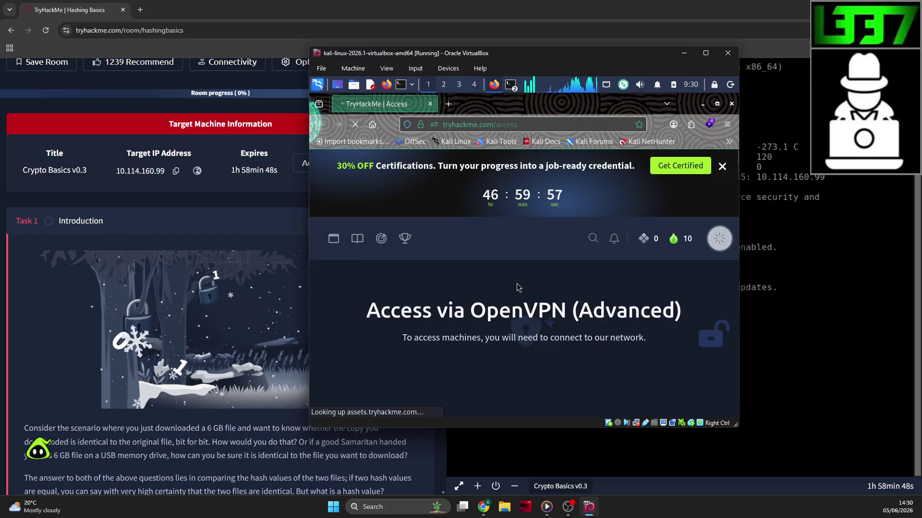
scroll(516, 285, "down", 10)
scroll(514, 282, "down", 5)
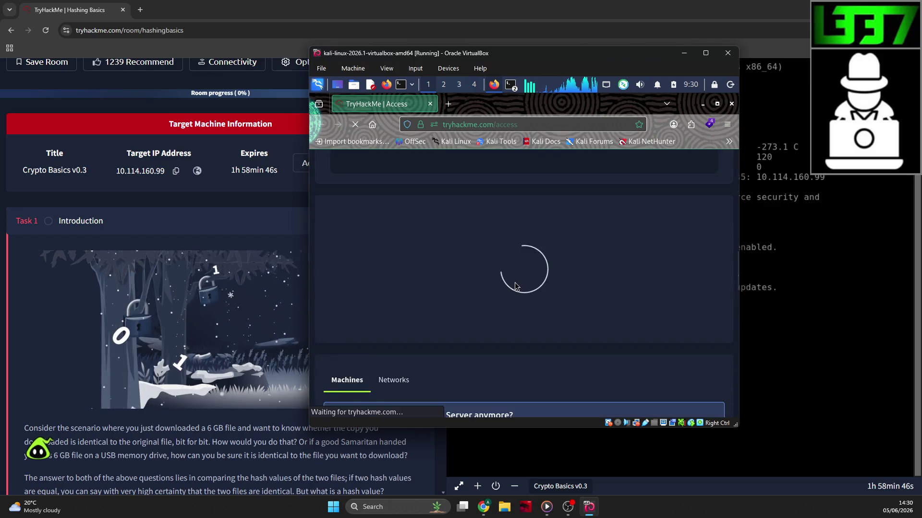
scroll(517, 286, "down", 3)
scroll(517, 287, "down", 5)
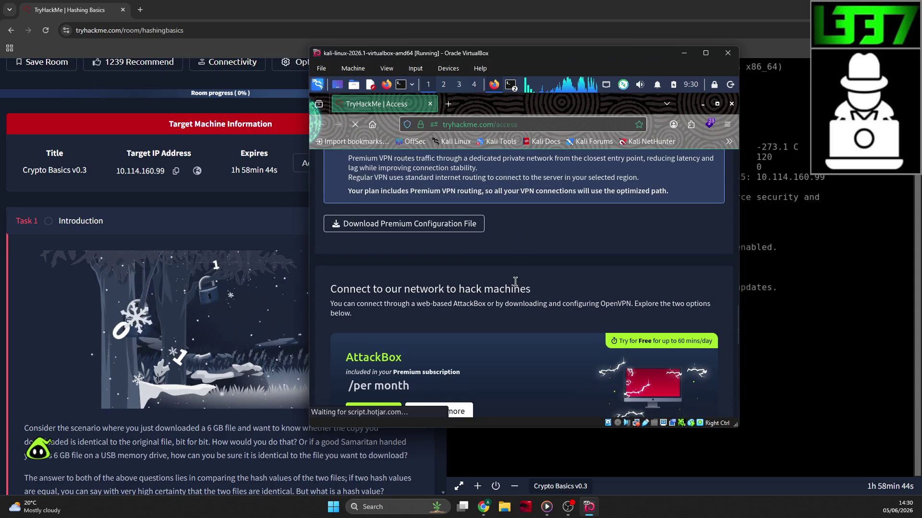
scroll(525, 295, "up", 6)
scroll(525, 294, "up", 5)
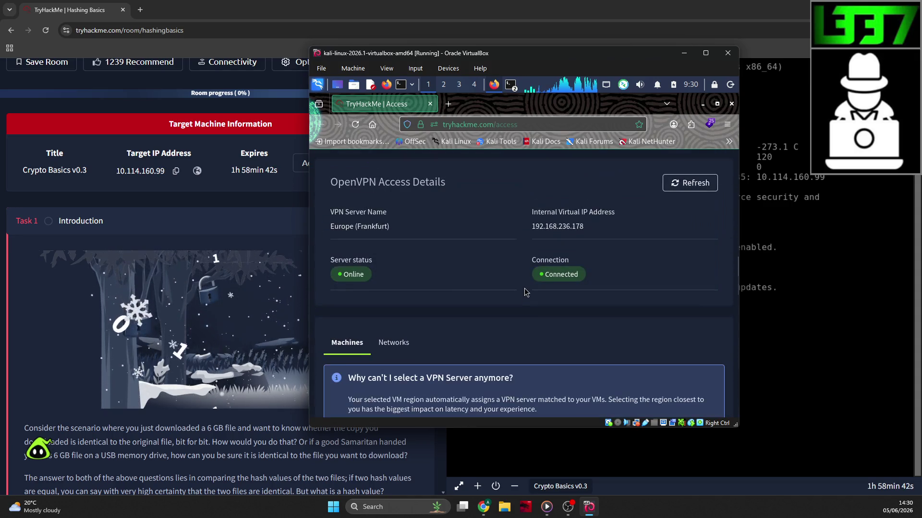
left_click_drag(584, 274, 578, 239)
scroll(588, 246, "down", 1)
scroll(589, 247, "down", 5)
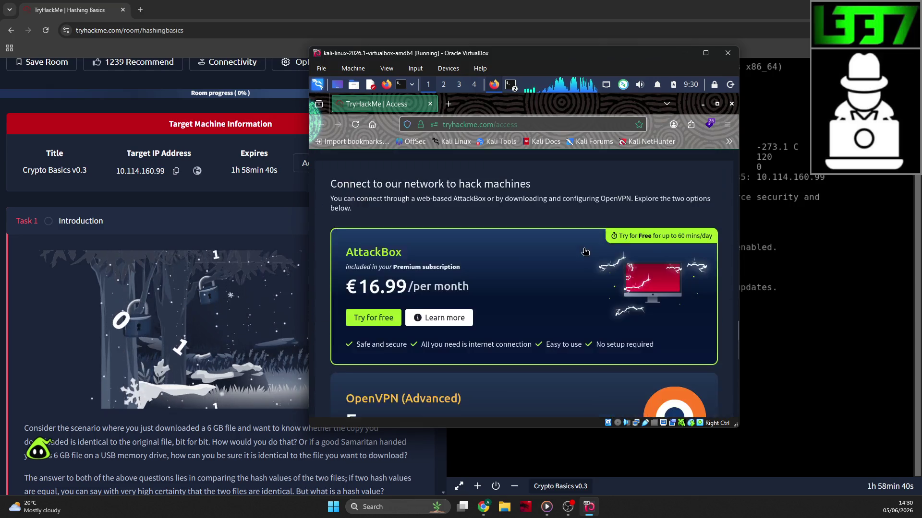
scroll(570, 246, "up", 6)
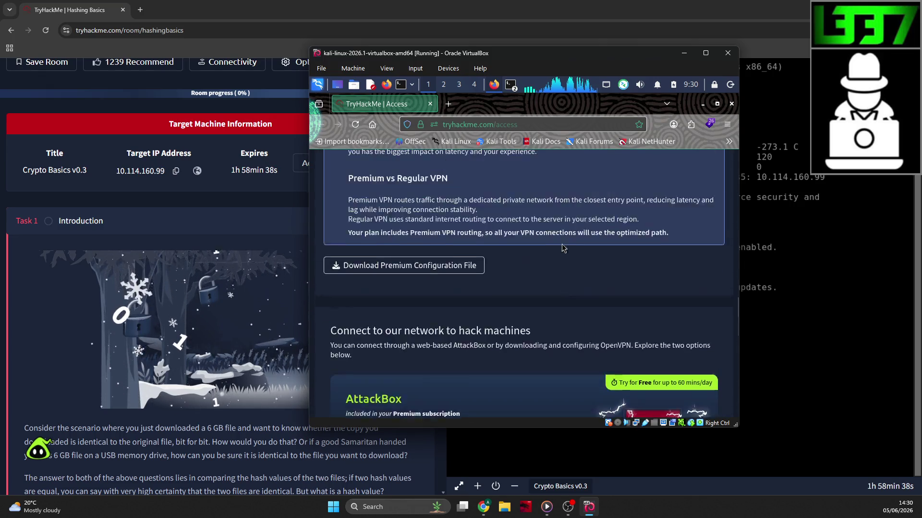
left_click(732, 105)
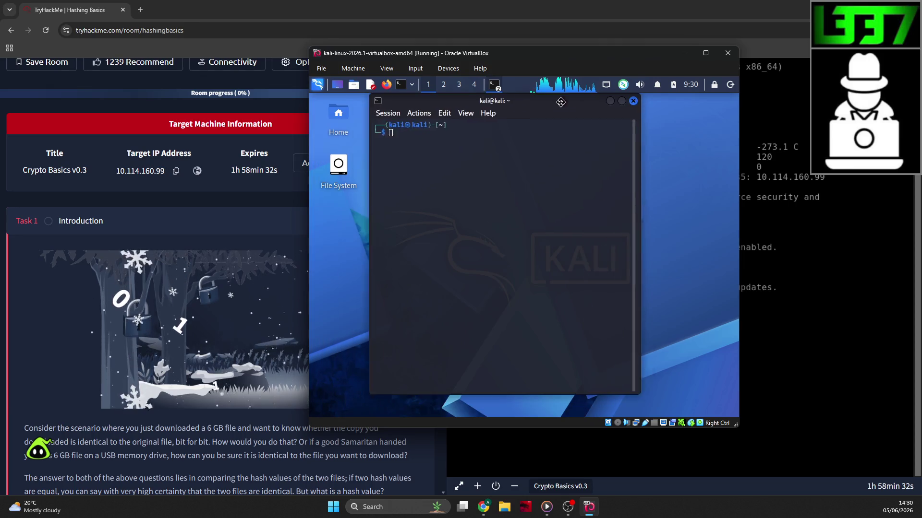
Ping 10.114.160.99 from Kali, stop it to see the statistics, and clear the screen.
type("ping 10.114")
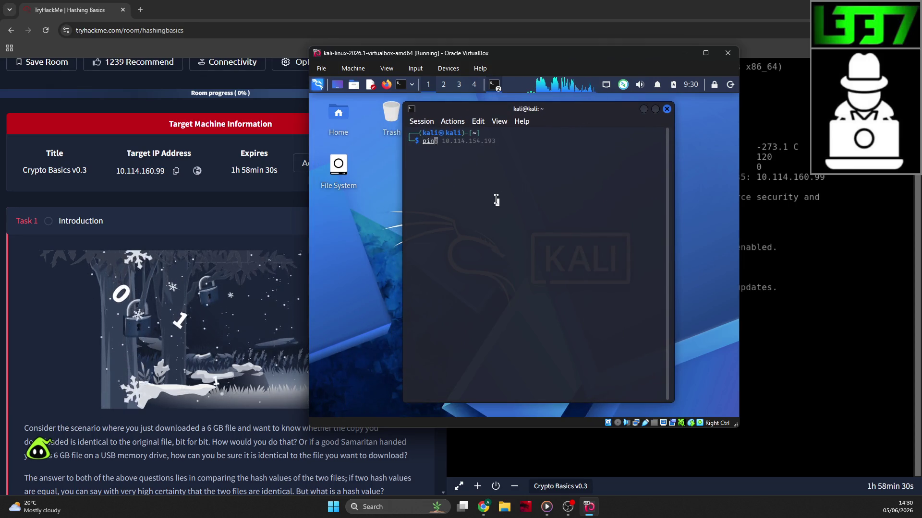
type(".160.")
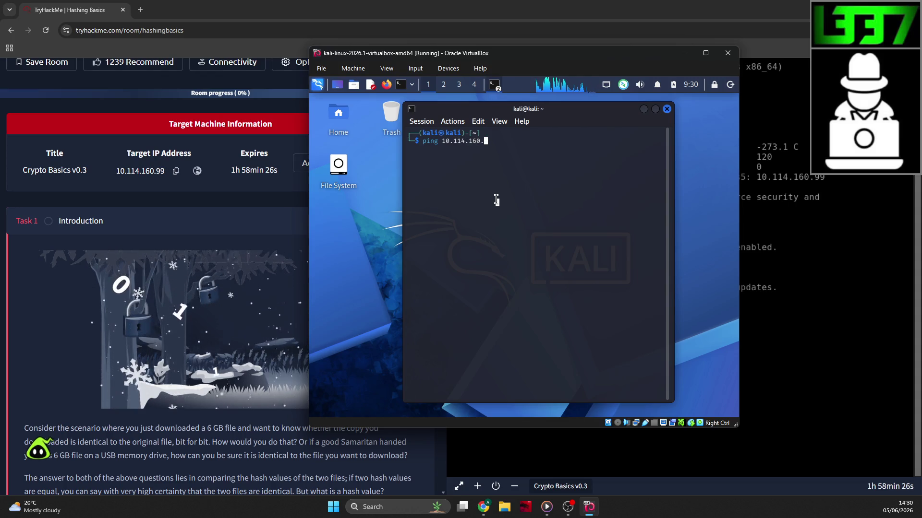
type("99")
key("Return")
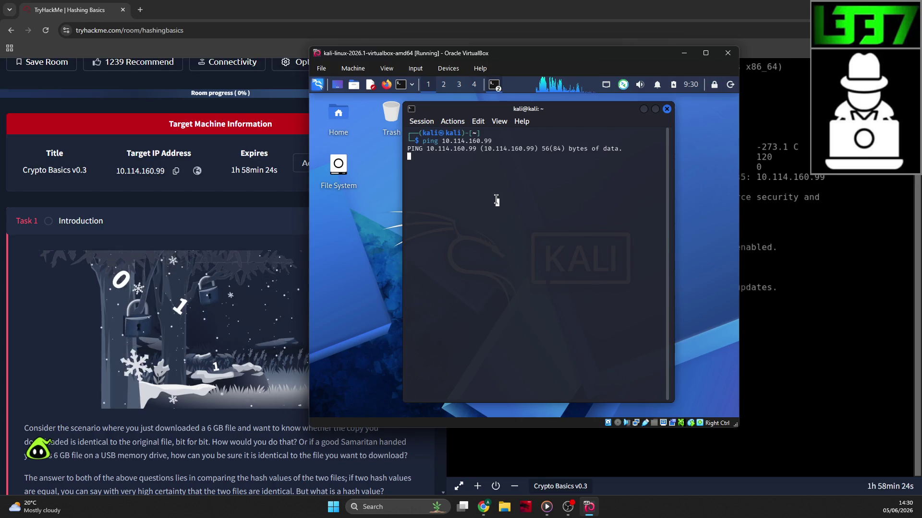
key("ctrl+c")
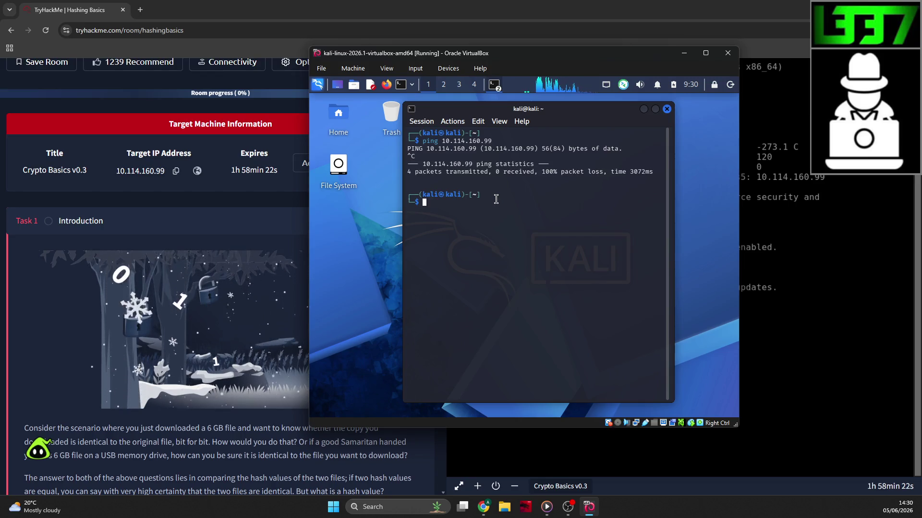
type("clear")
key("Return")
Check the room's connection status details in TryHackMe, then go back to Kali.
left_click(223, 205)
scroll(240, 216, "up", 5)
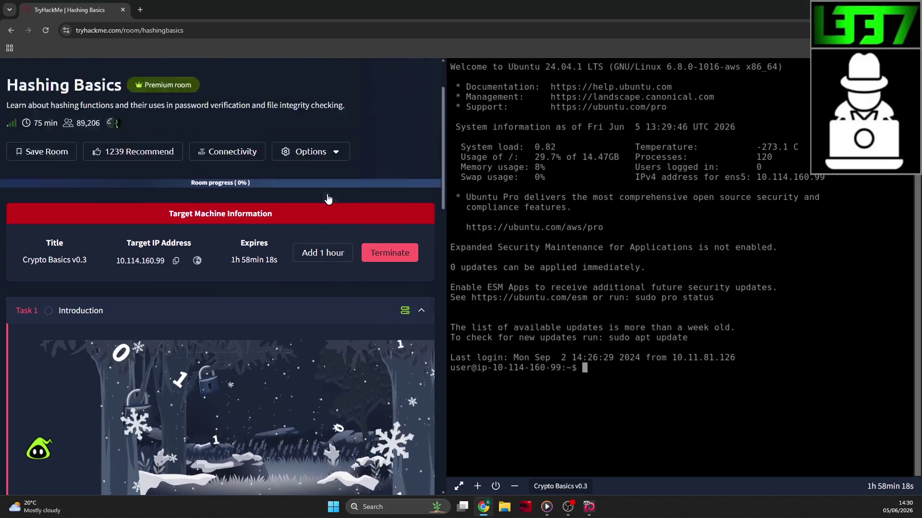
scroll(273, 247, "down", 1)
left_click(254, 233)
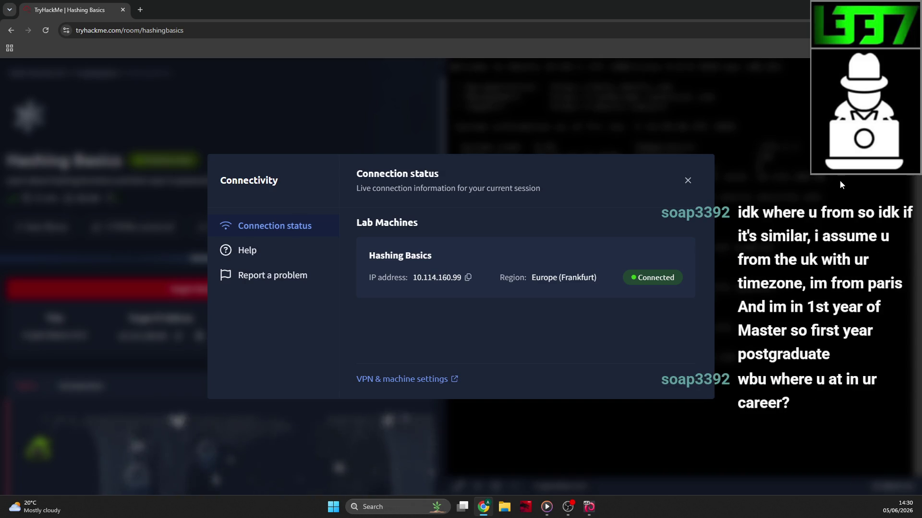
left_click(687, 180)
key("alt+Tab")
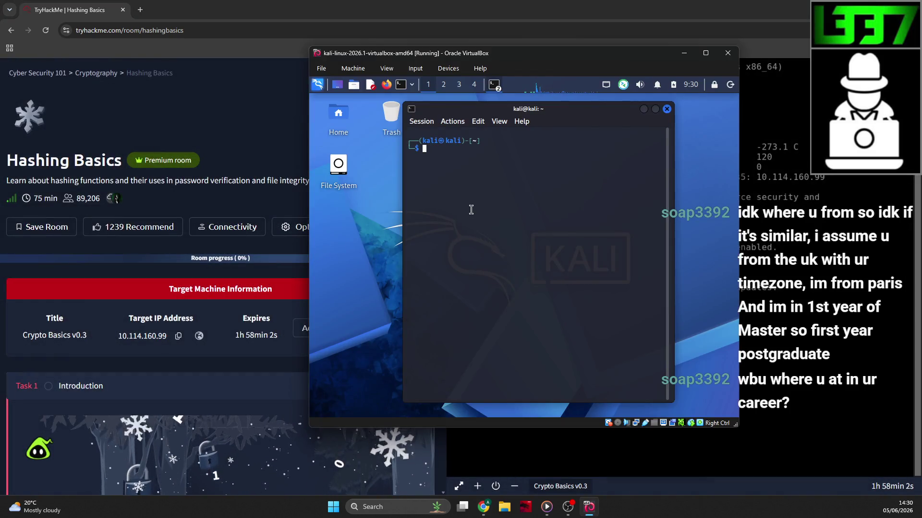
Ping 10.114.160.99 again, stop it, and return to the TryHackMe room page.
type("pi")
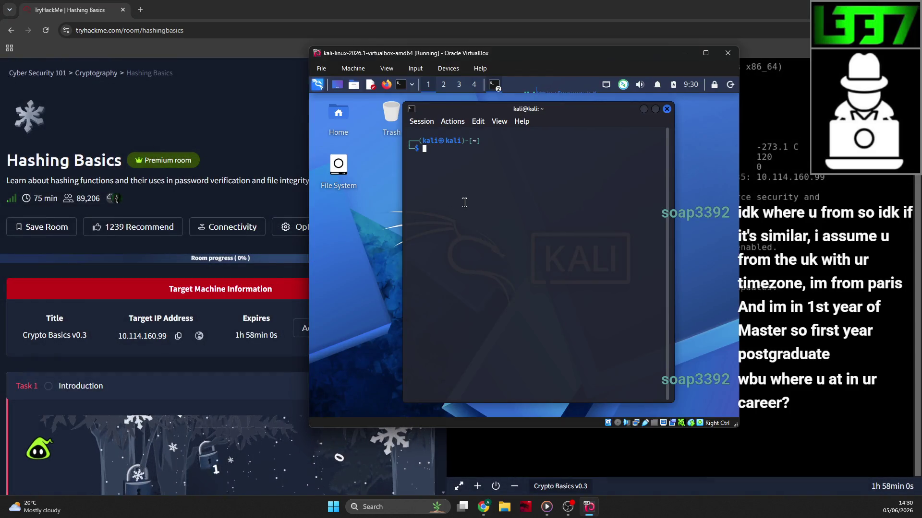
type("ng 10.114.1")
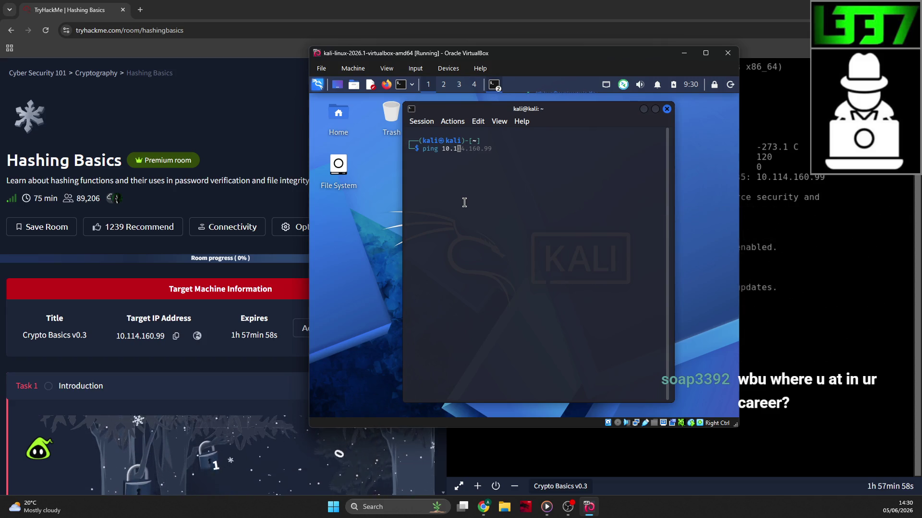
type("60.99")
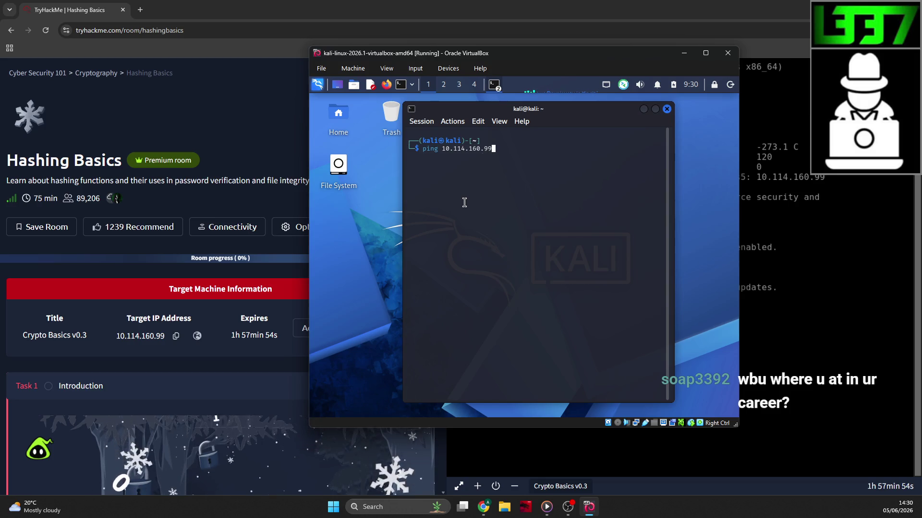
key("Return")
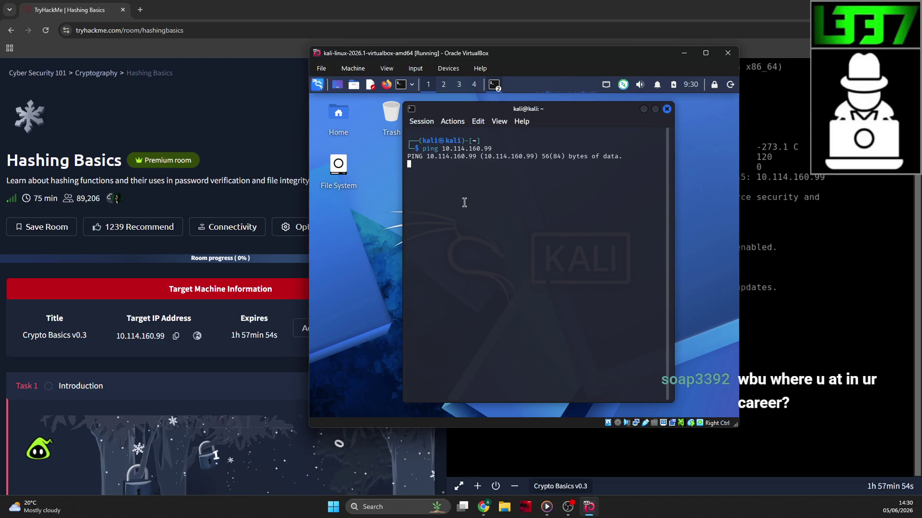
key("ctrl+c")
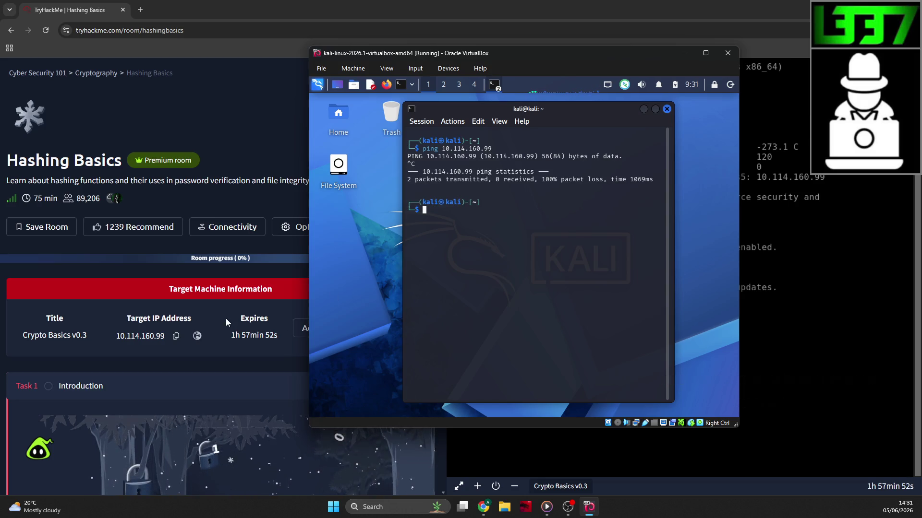
left_click(218, 304)
scroll(237, 278, "down", 3)
scroll(237, 278, "up", 2)
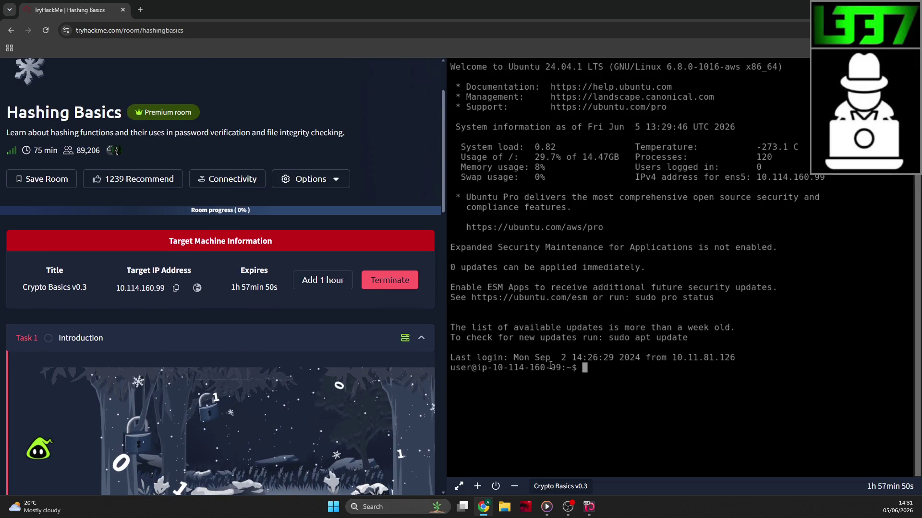
In the target's web terminal, run uname -a, id and sudo -l to inspect kernel, user and sudo rights.
left_click(581, 368)
key("Return")
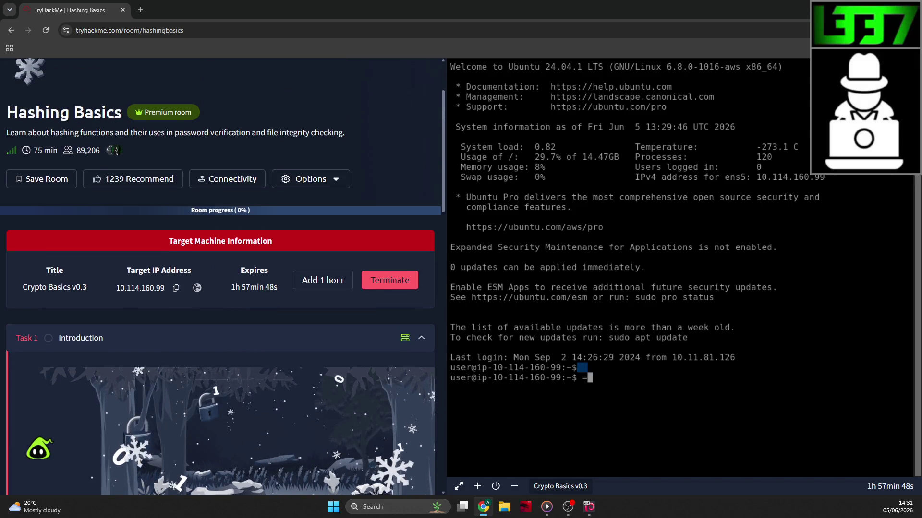
type("uname -a")
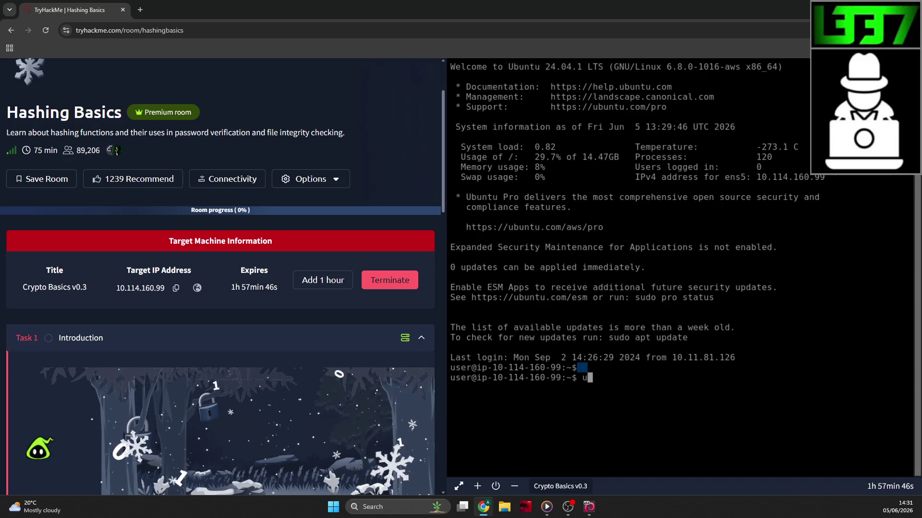
key("Return")
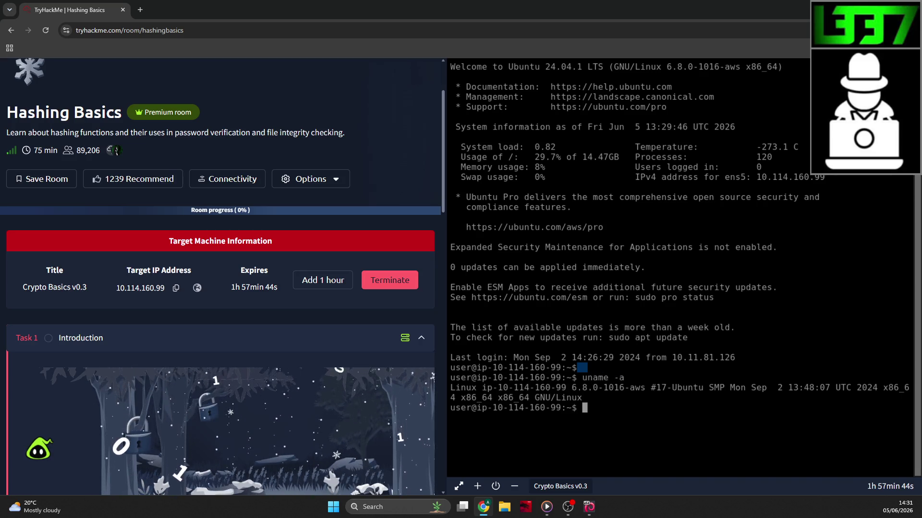
type("lear")
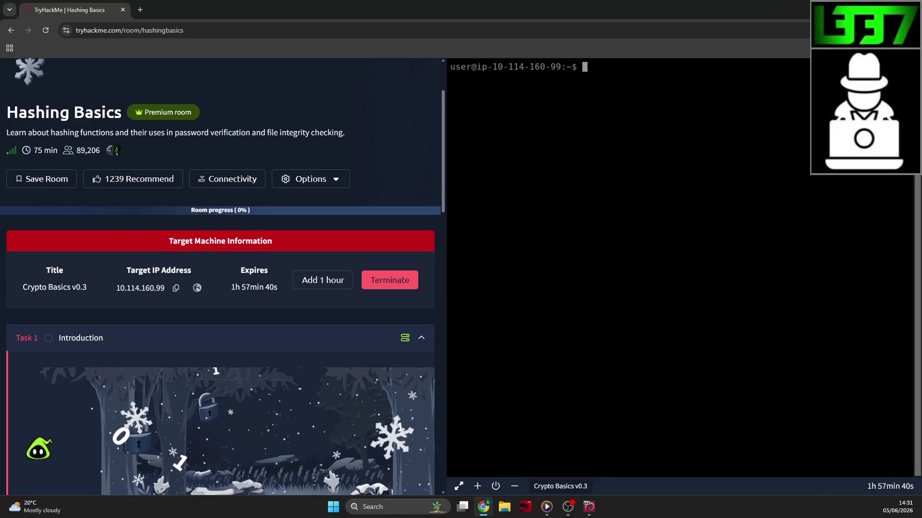
type("id")
key("Return")
type("sudo -l")
key("Return")
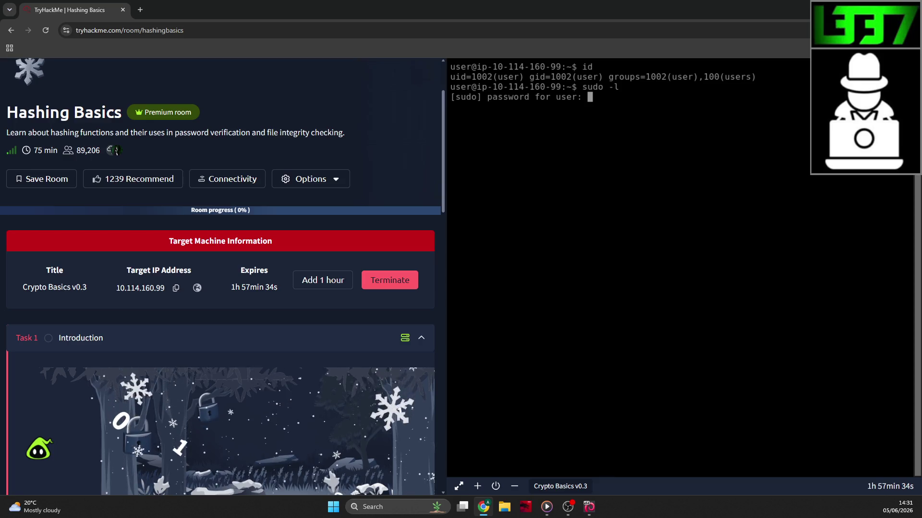
key("Return")
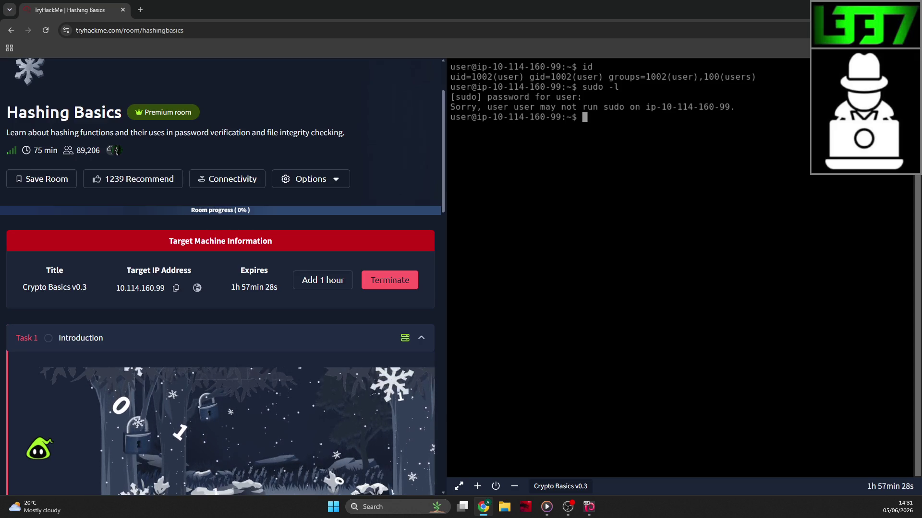
Clear, then run ifconfig and ip a to find ens5 at 10.114.160.99/18, and return to Kali.
type("clear")
key("Return")
type("ifconfig")
key("Return")
type("ip a")
key("Return")
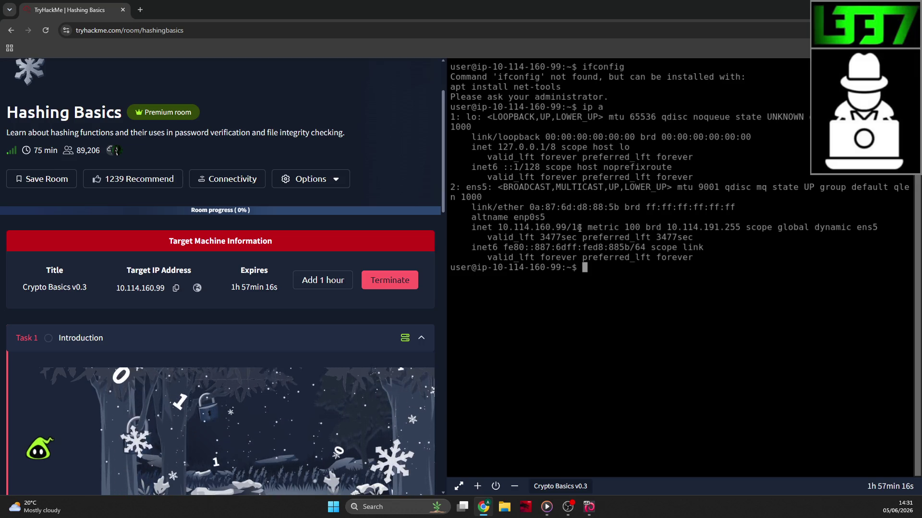
left_click(589, 508)
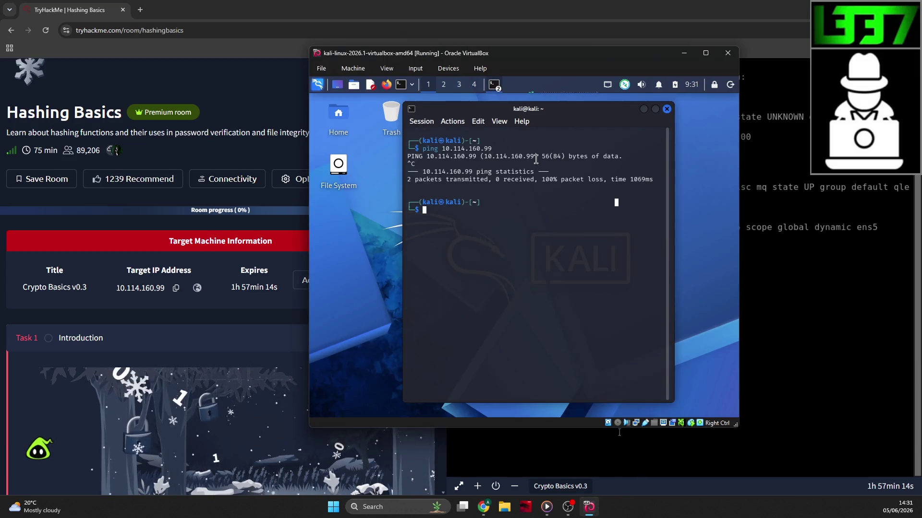
Re-run the ping to 10.114.160.99, getting two replies, then clear the terminal.
key("Up")
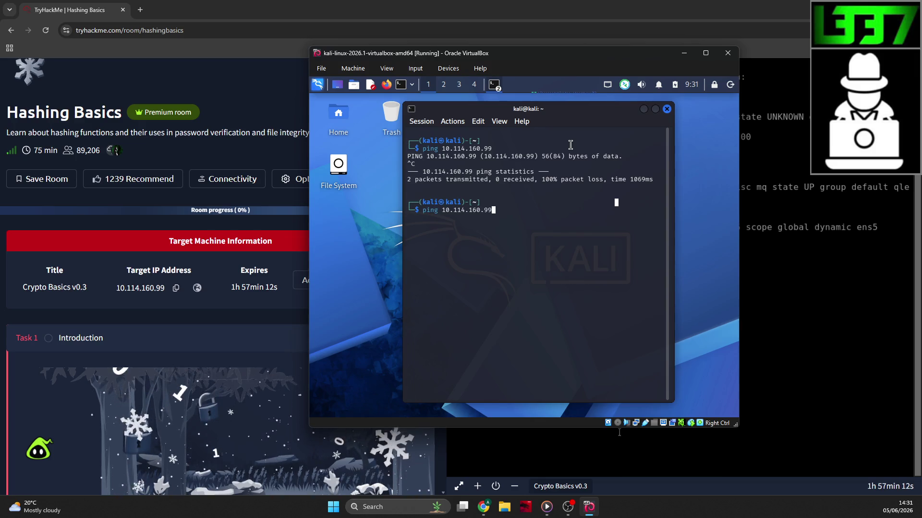
key("Return")
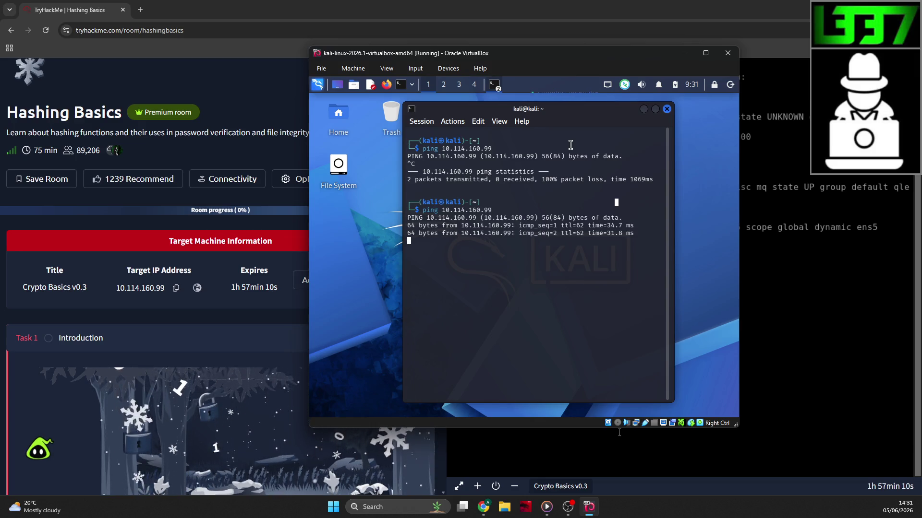
key("ctrl+c")
type("clear")
key("Return")
Start sudo ssh to 10.114.160.99 and enter the sudo password, reaching the host-key confirmation.
type("su")
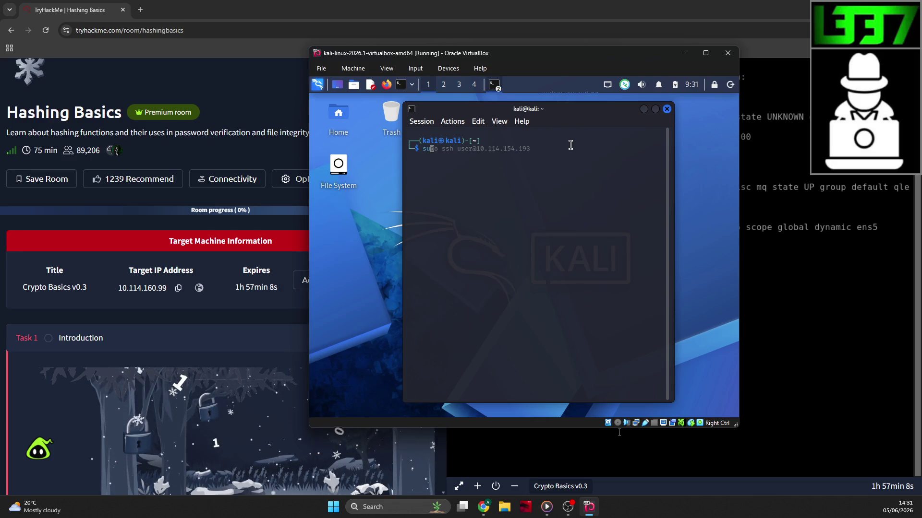
type("user@10.114.160.")
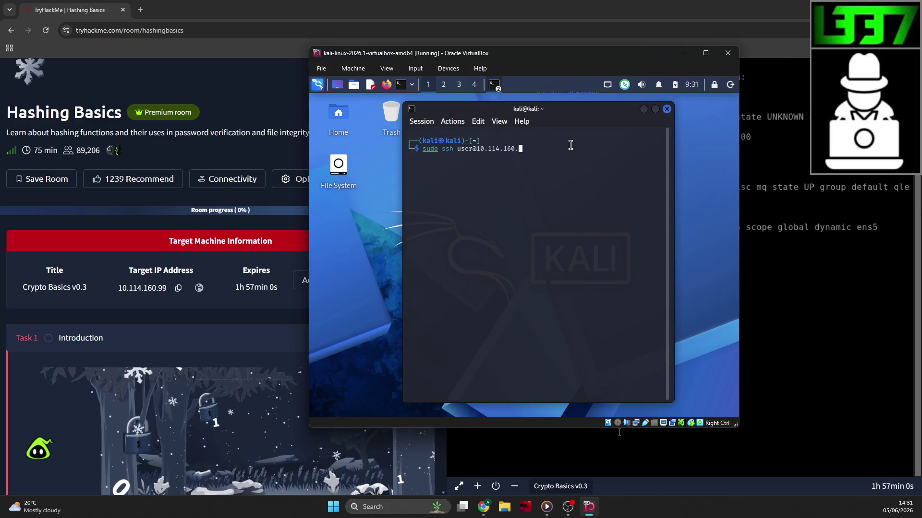
type("99")
key("Return")
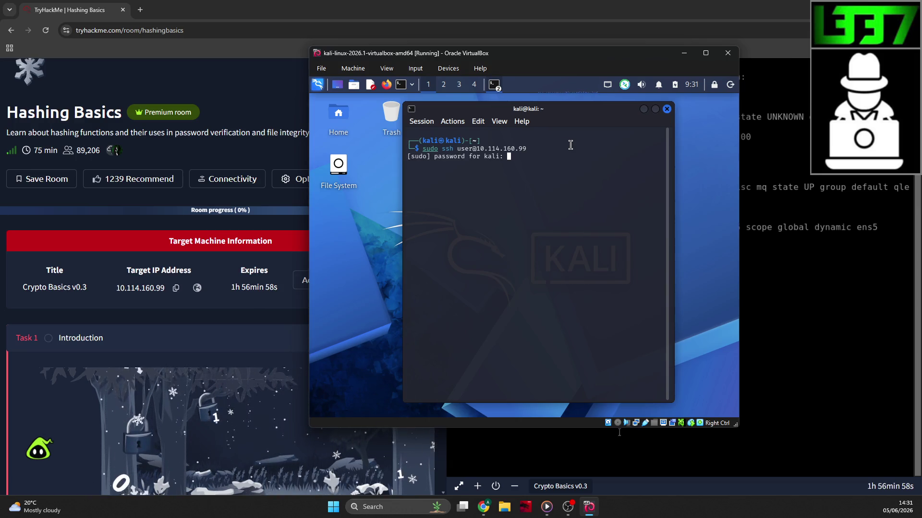
type("kali")
key("Return")
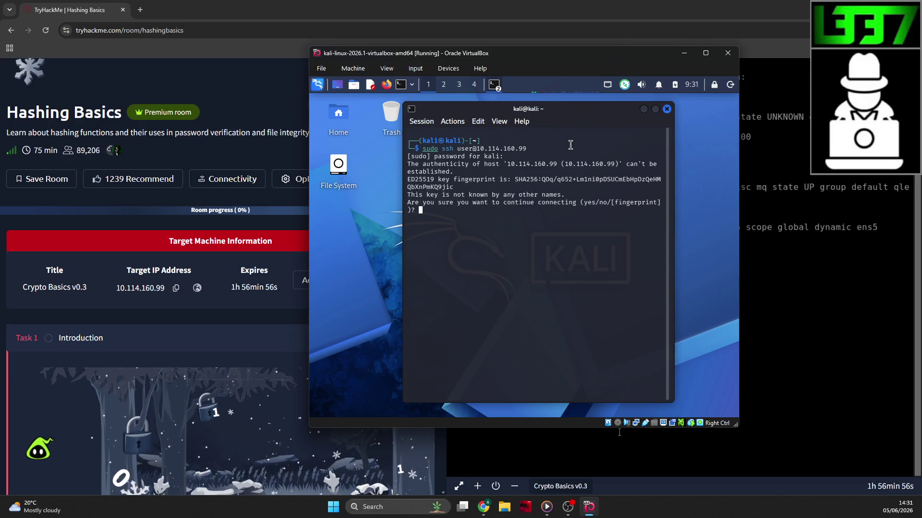